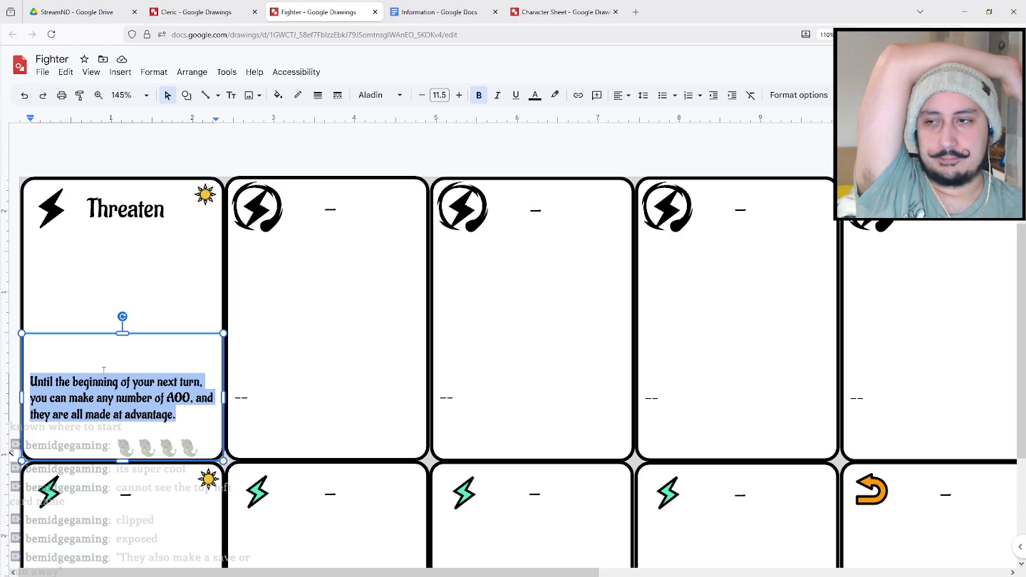
# Replace the Threaten rules text with 'Target unit cannot move away from you on its next turn...'.
pyautogui.write('T')
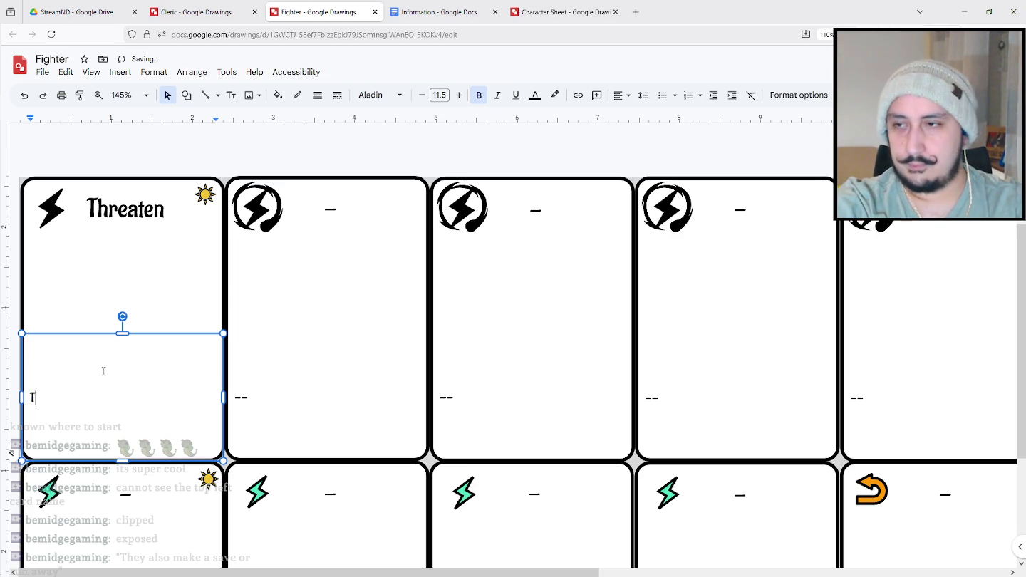
pyautogui.write('arget unit ')
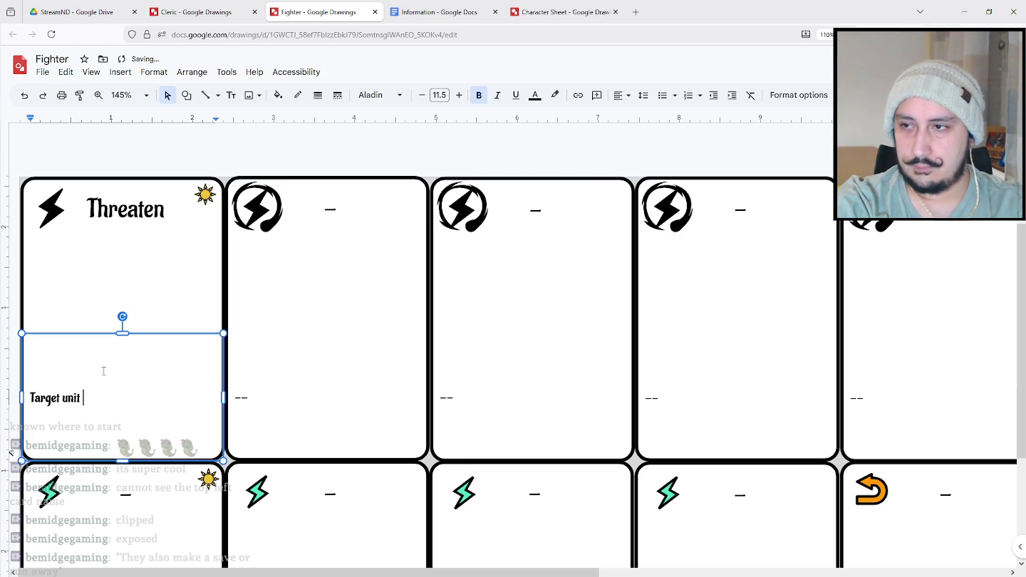
pyautogui.write('cannot move awa')
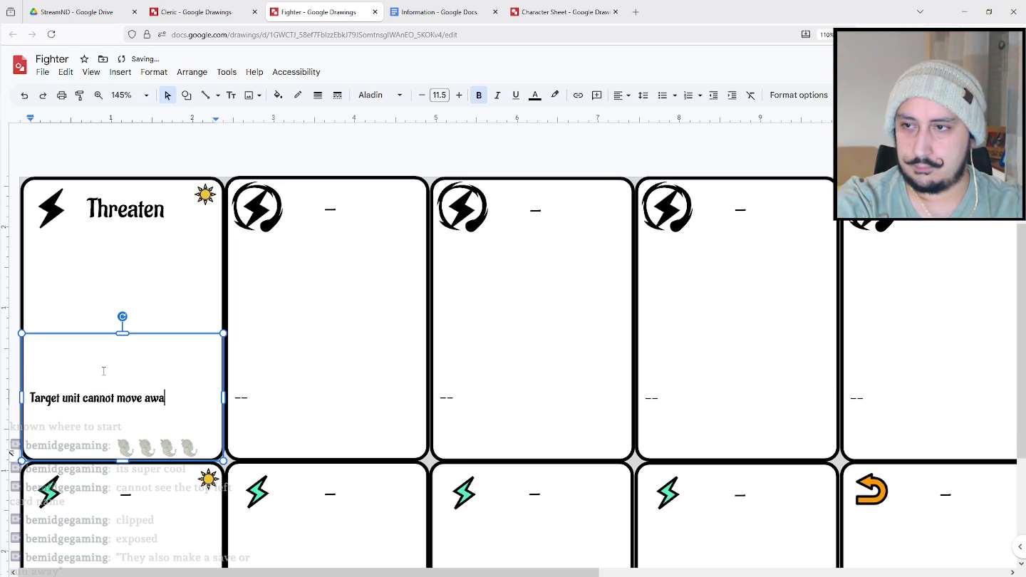
pyautogui.write('y from you ')
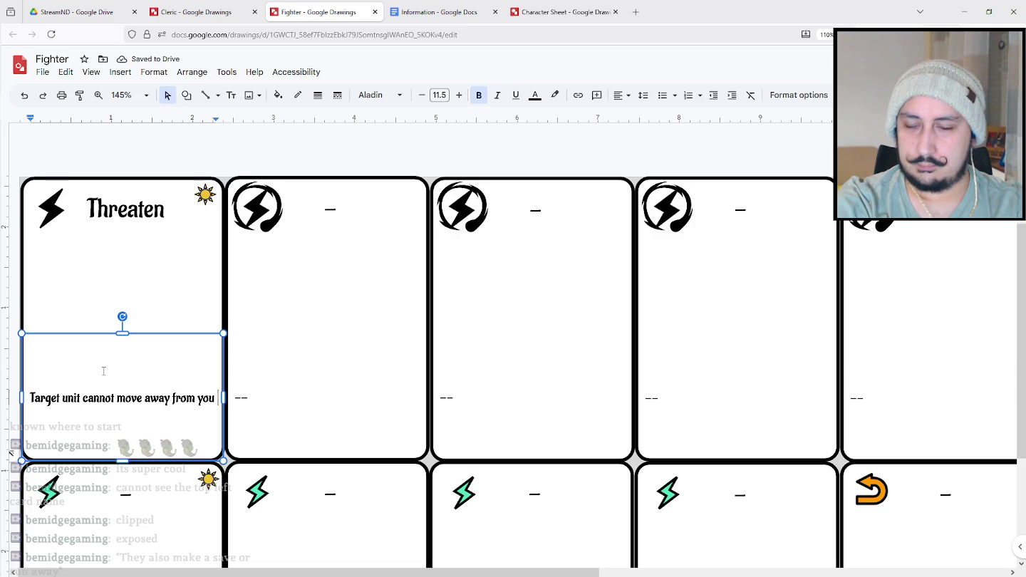
pyautogui.write('on its next')
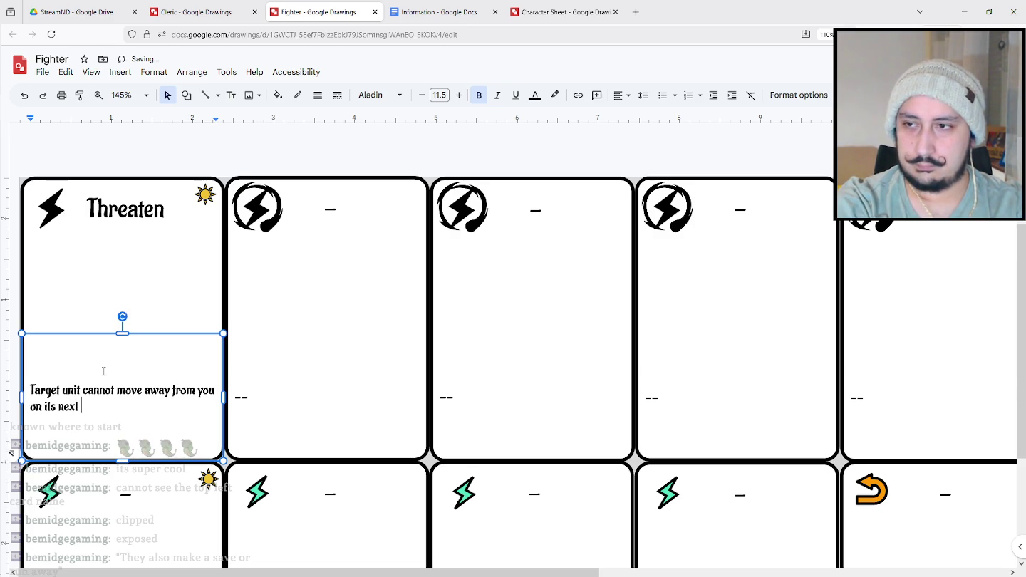
pyautogui.write(' turn. If it')
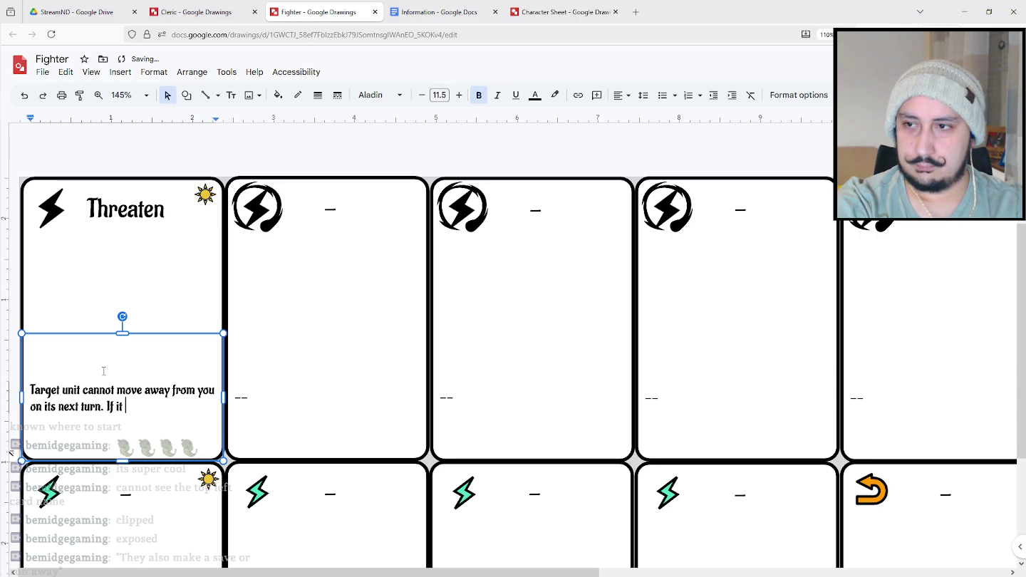
pyautogui.write(' attacks a target')
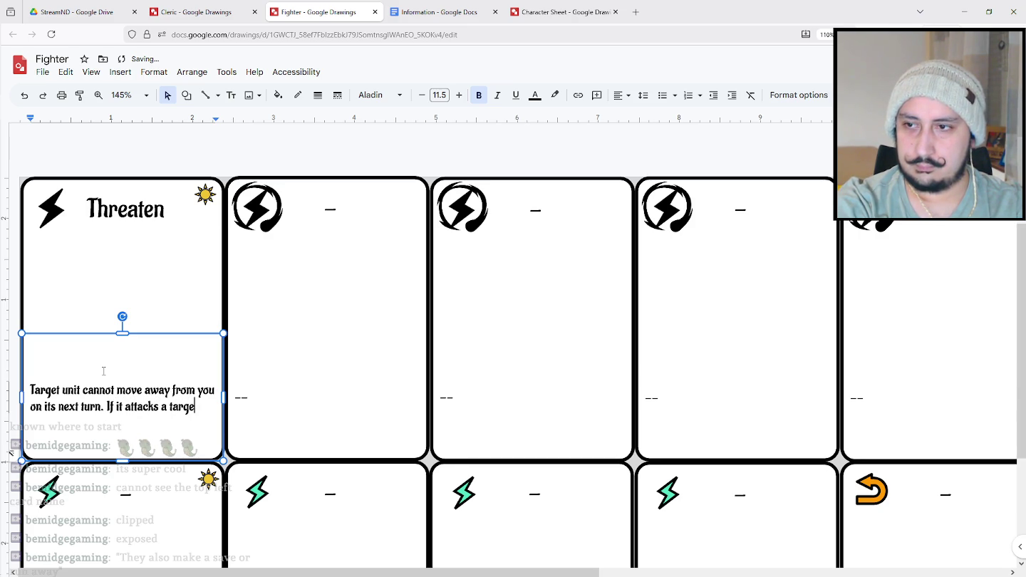
pyautogui.write(' other than you, i')
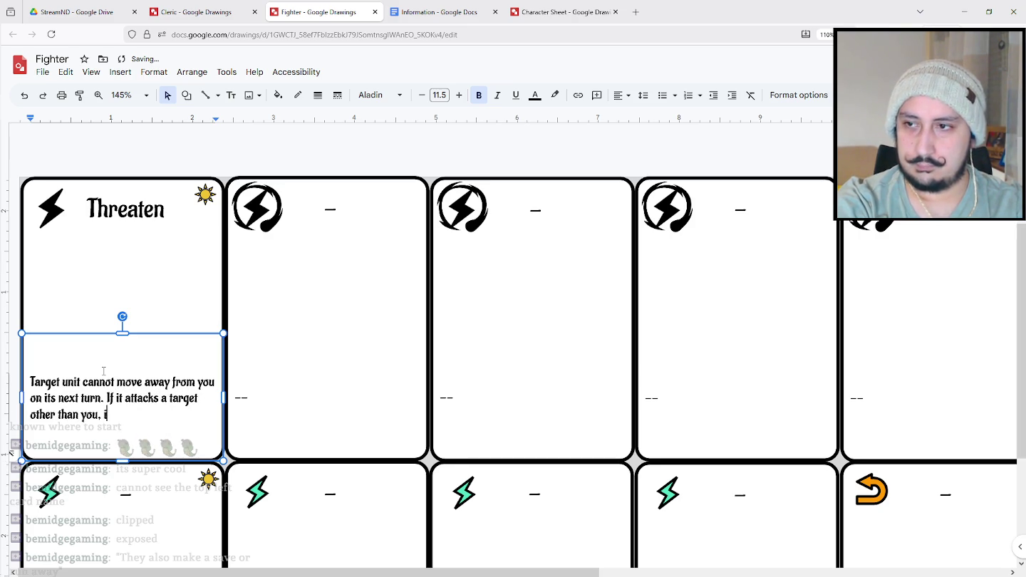
pyautogui.write('t does so at')
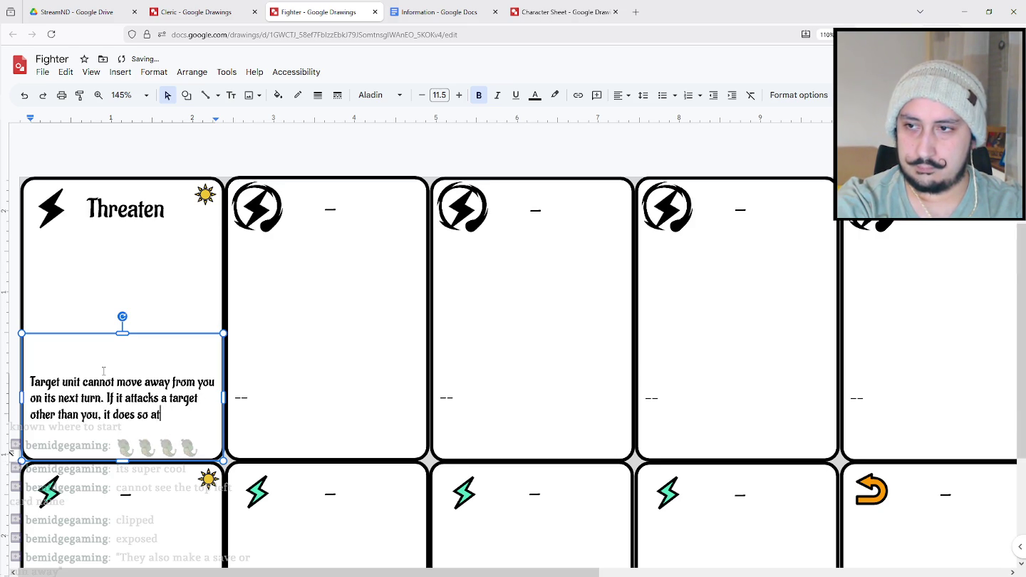
pyautogui.write(' disa')
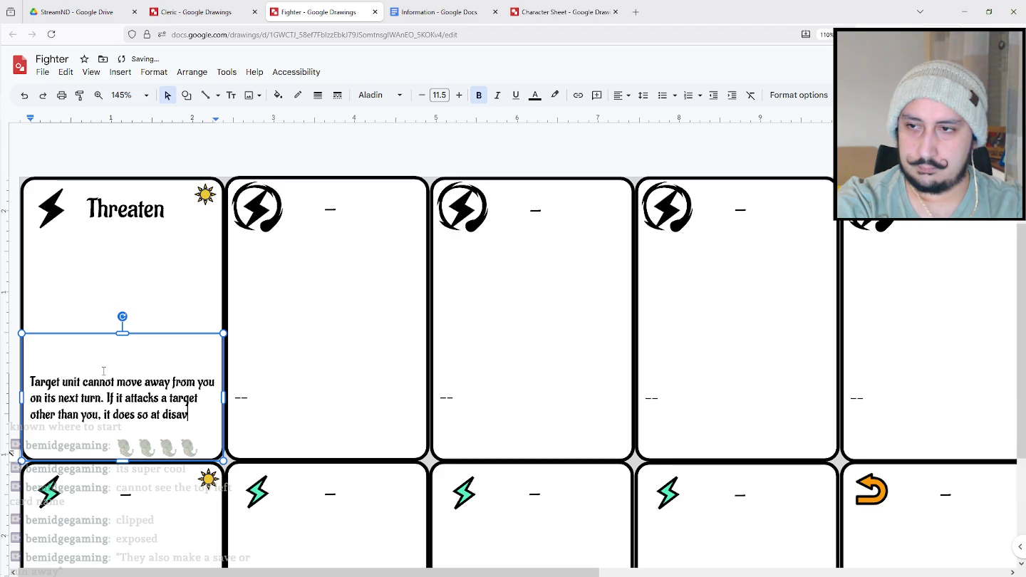
pyautogui.write('d')
pyautogui.write('va')
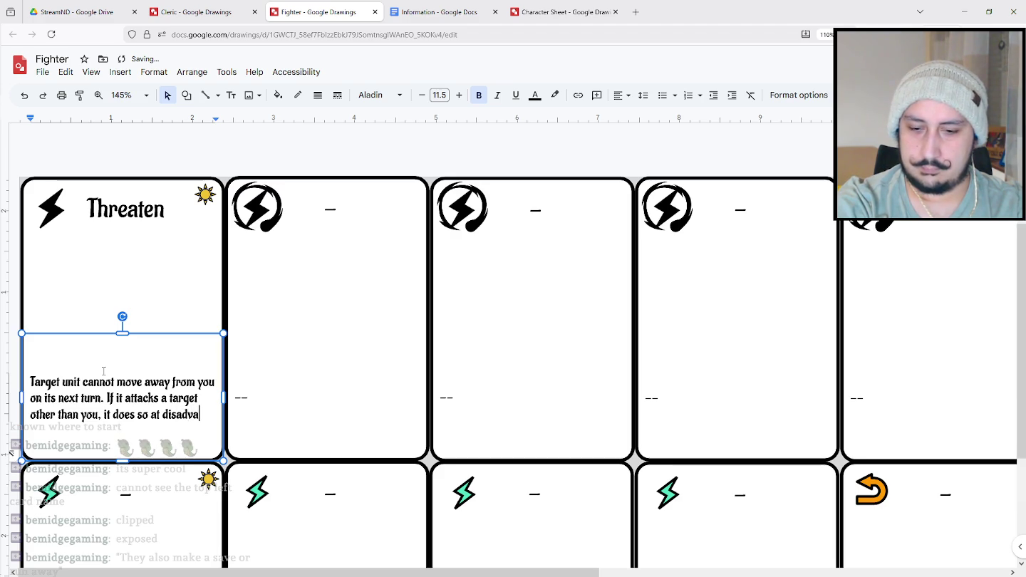
pyautogui.write('ntage')
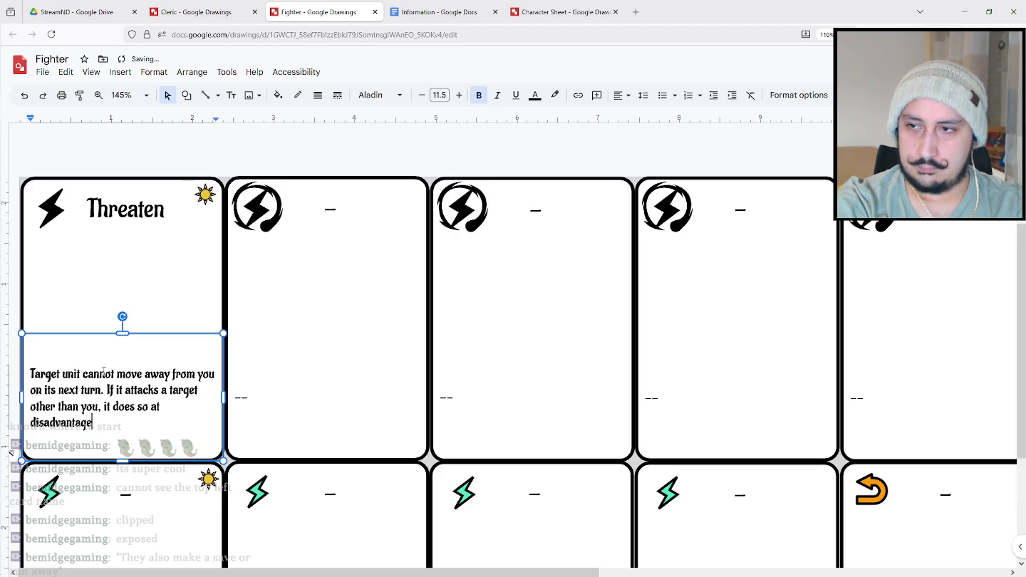
pyautogui.write('.')
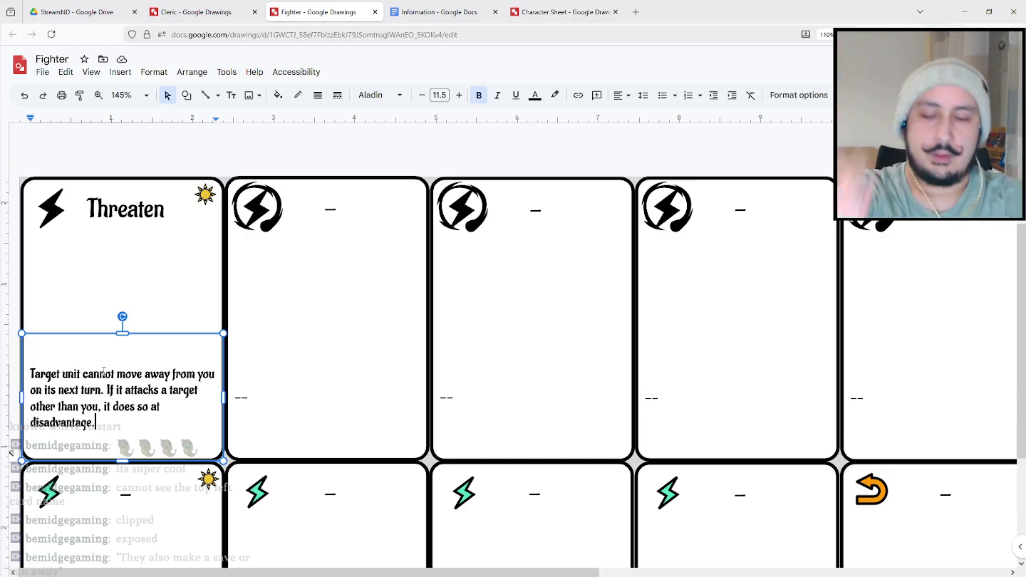
# Capitalise 'unit' to 'Unit' after 'Target' in the Threaten rules.
pyautogui.click(63, 374)
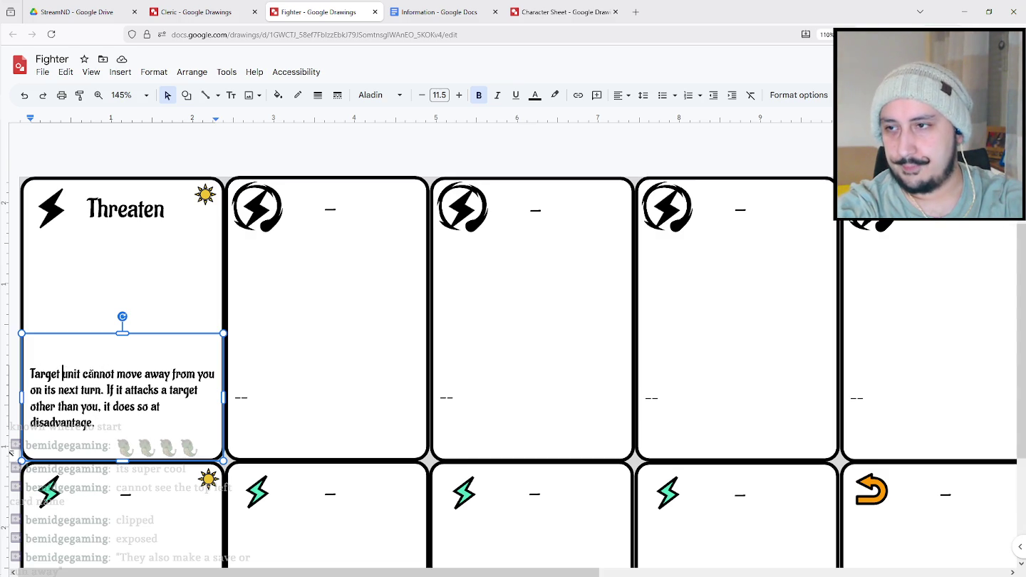
pyautogui.click(80, 373)
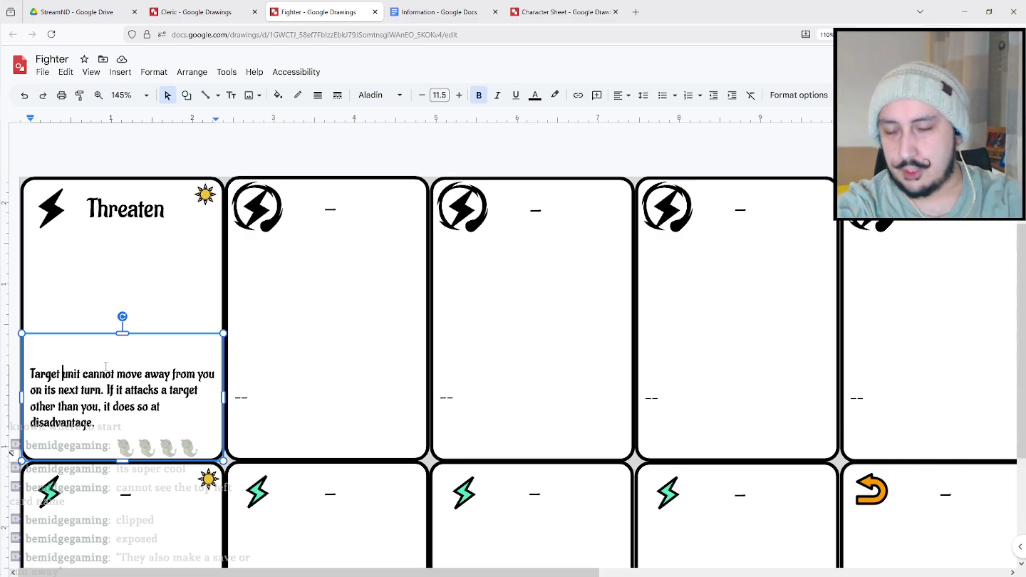
pyautogui.press('Right')
pyautogui.press('BackSpace')
pyautogui.write('h')
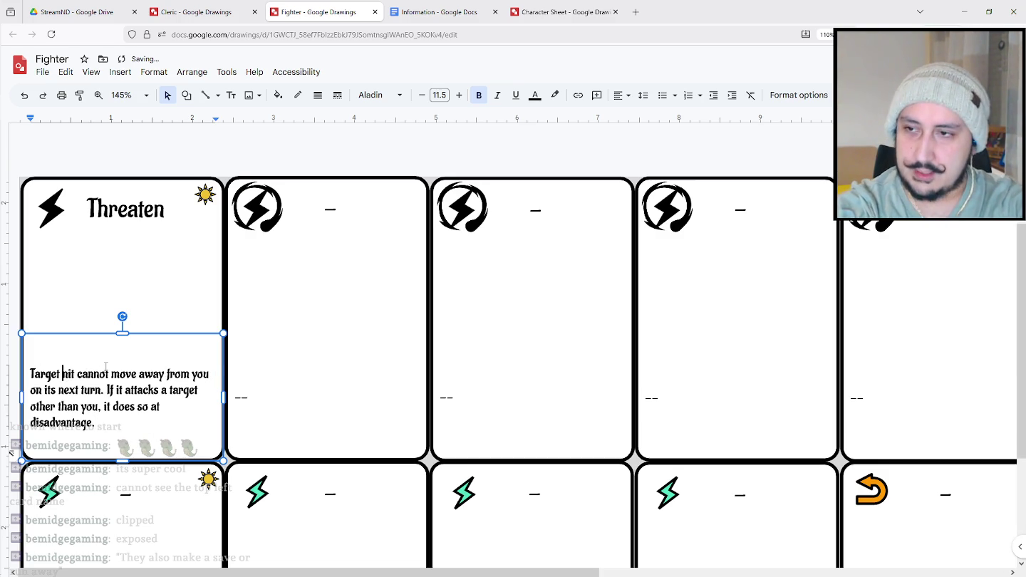
pyautogui.write('Un')
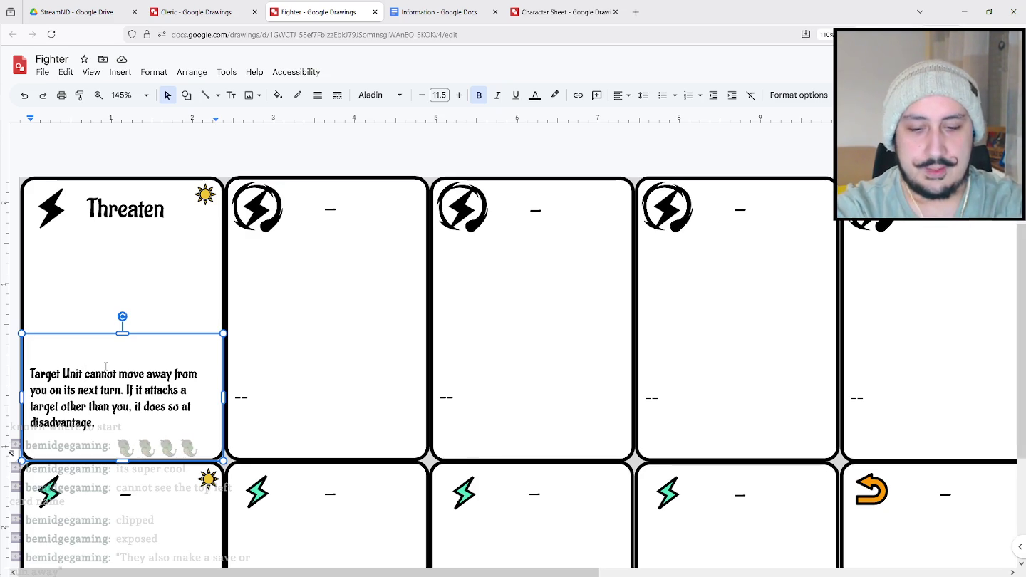
# Insert 'within 3 spaces' after 'Target Unit' in the Threaten rules.
pyautogui.write('with')
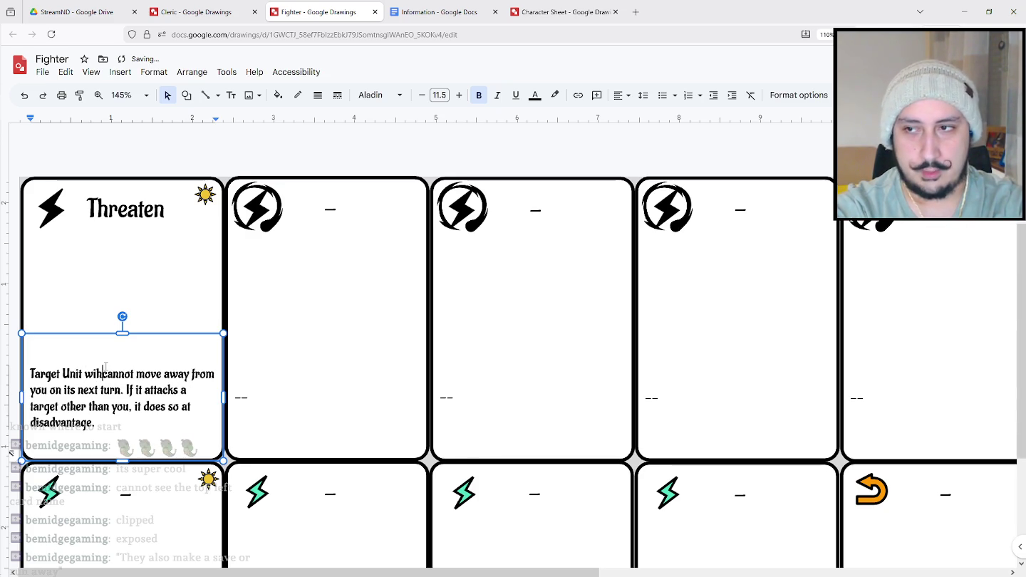
pyautogui.write('i')
pyautogui.press('BackSpace')
pyautogui.write('in ')
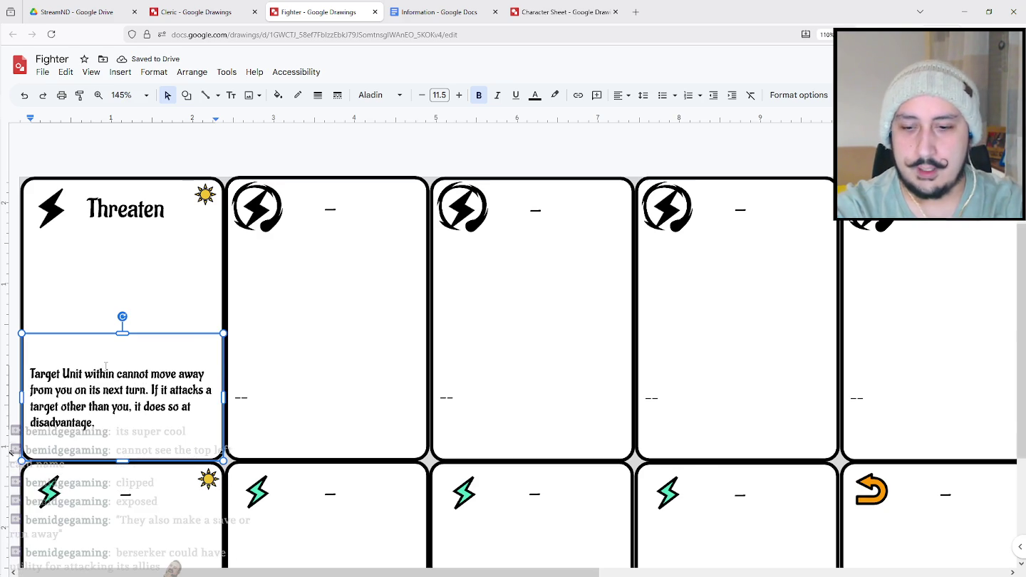
pyautogui.write('1')
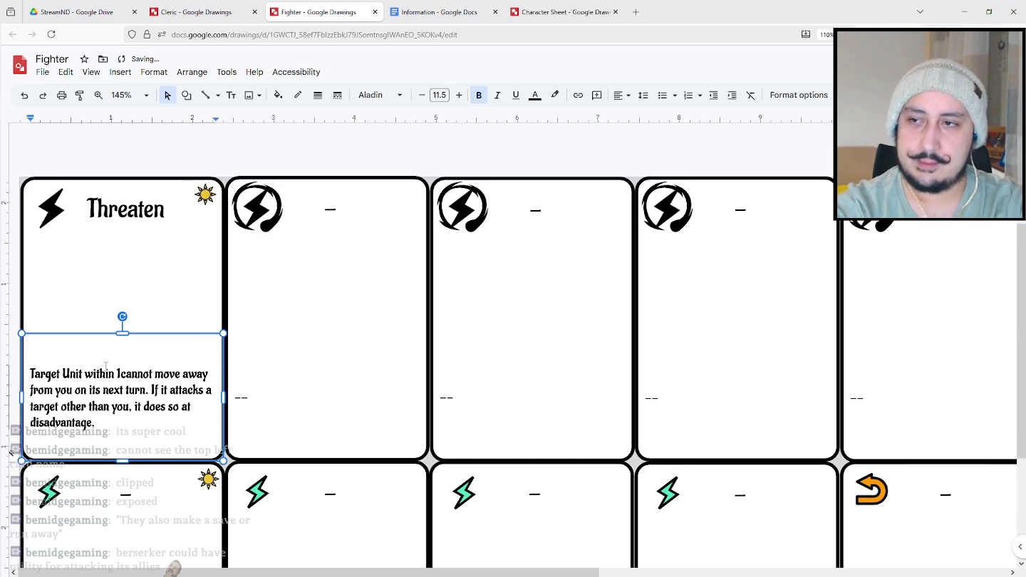
pyautogui.write(' spac')
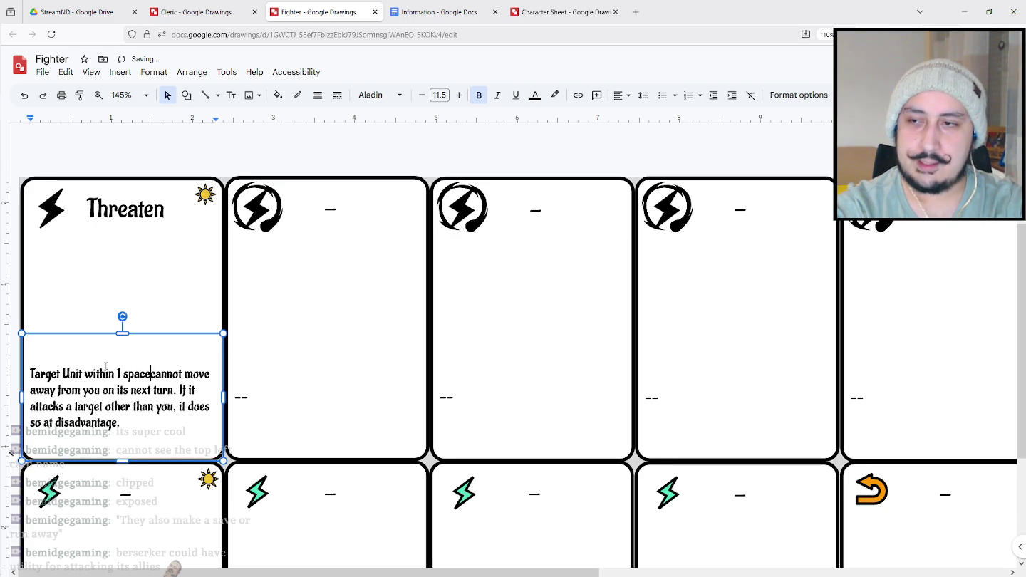
pyautogui.write('e')
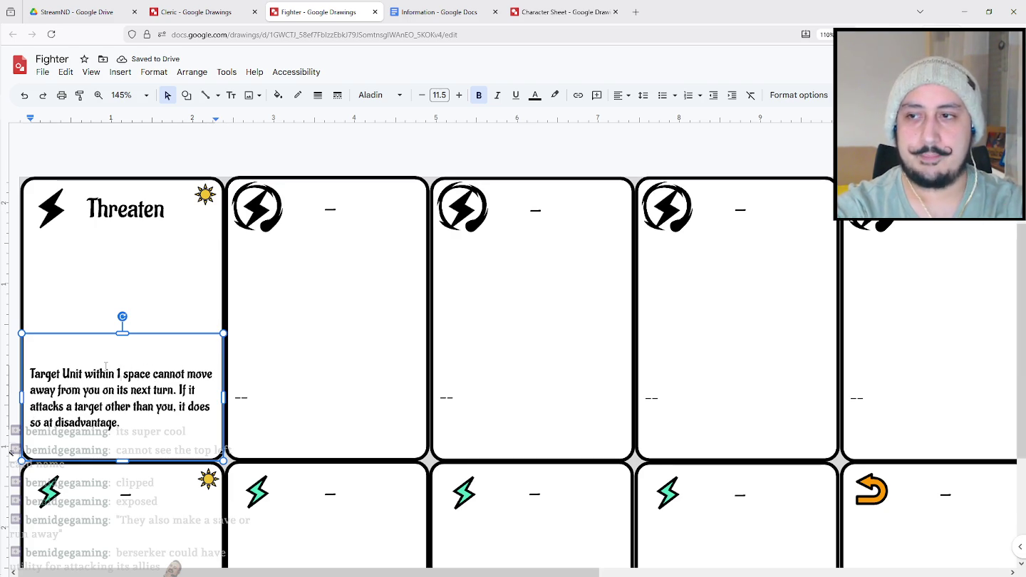
pyautogui.press('BackSpace')
pyautogui.write('3 ')
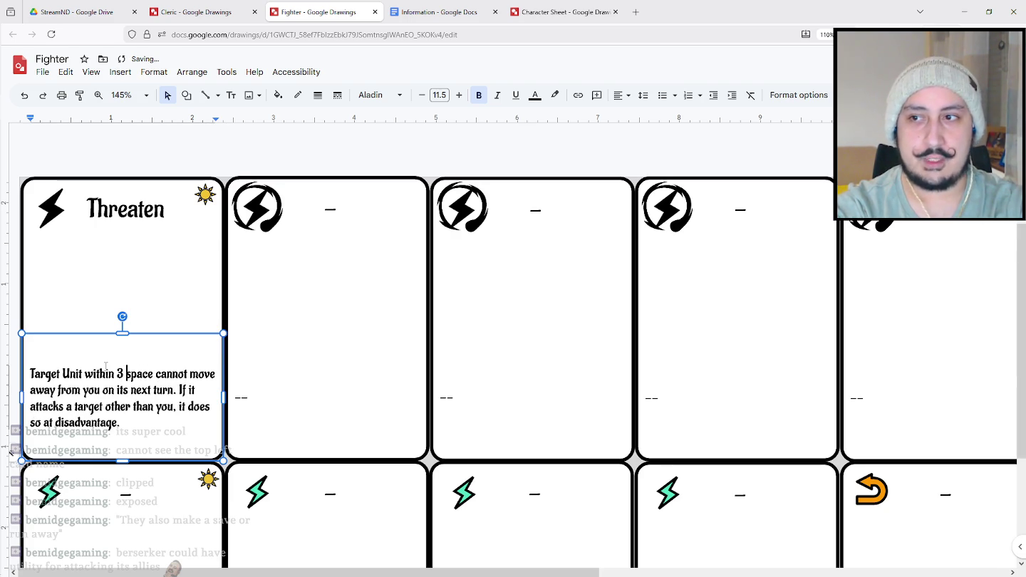
pyautogui.write('s')
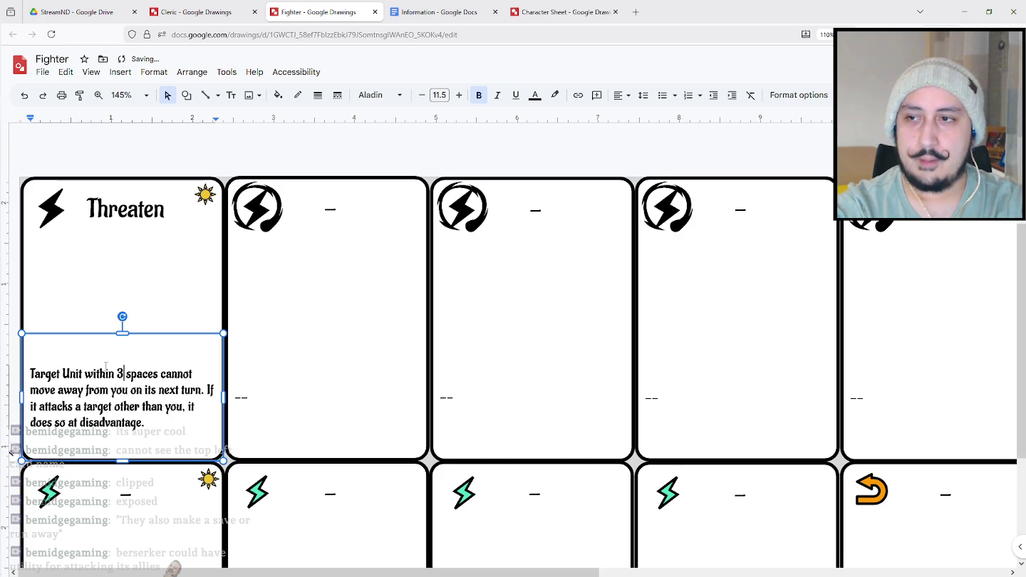
pyautogui.press('Right')
pyautogui.press('Right')
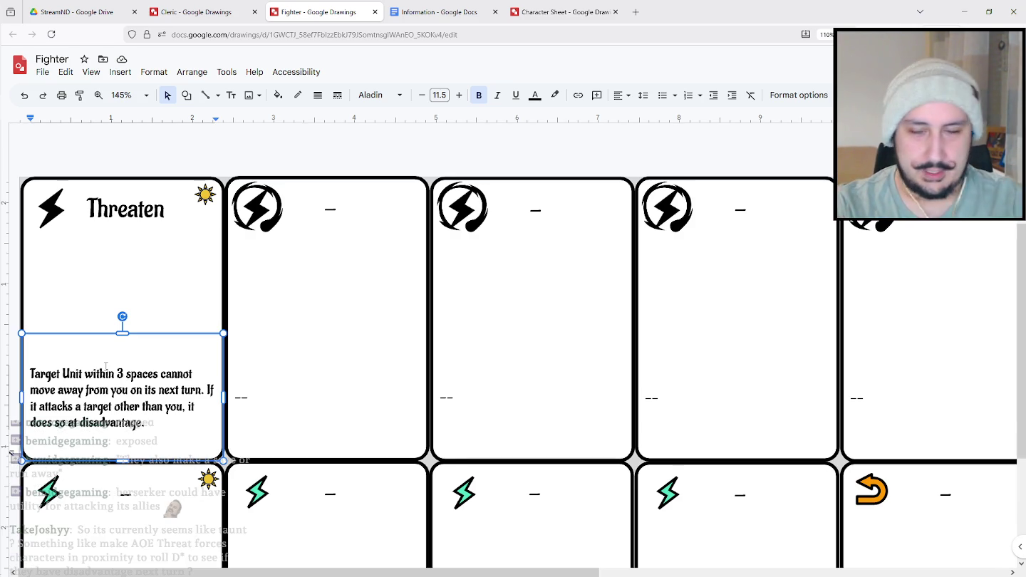
# Change the Threaten range to 2 spaces and move the 'If it attacks' sentence onto a new line.
pyautogui.doubleClick(118, 372)
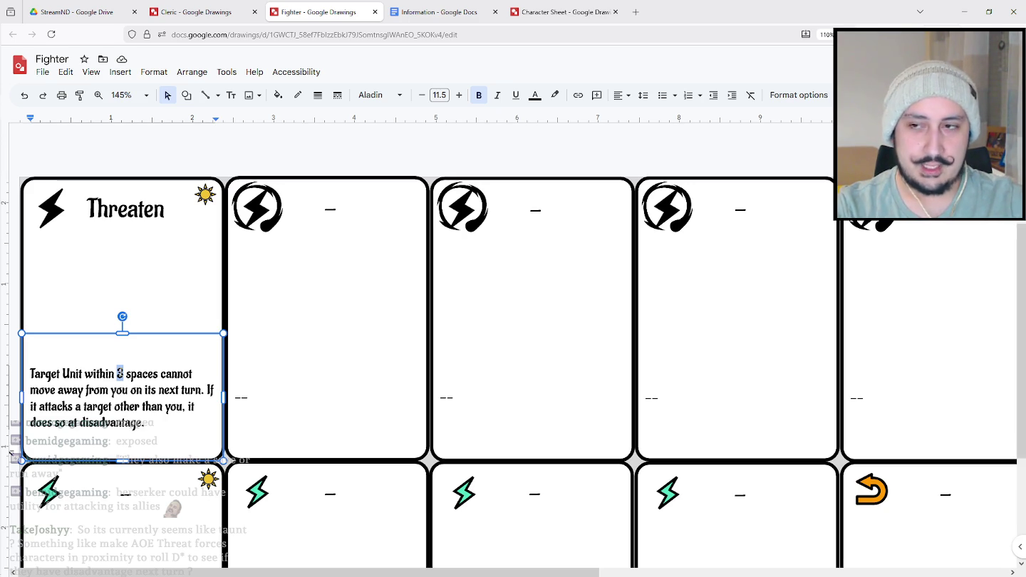
pyautogui.write('2')
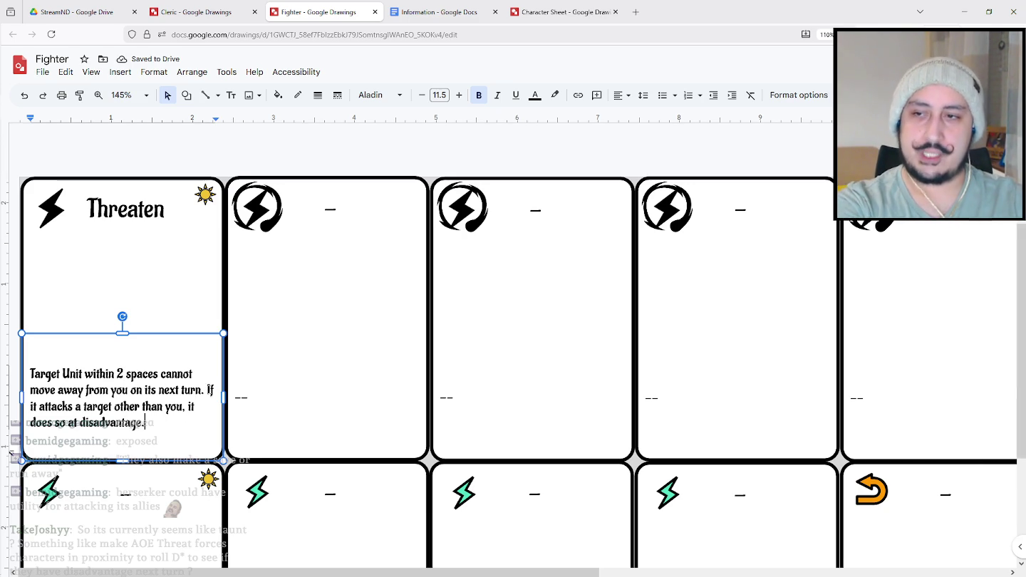
pyautogui.click(208, 389)
pyautogui.press('Return')
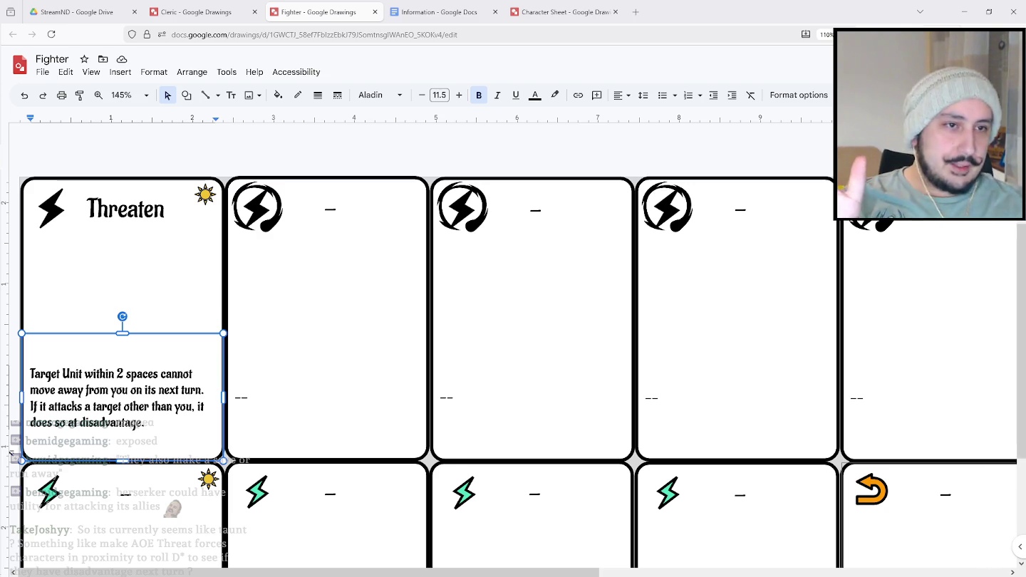
# Scroll the Fighter sheet, checking the Threaten rules text and the first lower card's title.
pyautogui.click(376, 152)
pyautogui.scroll(-1, 335, 239)
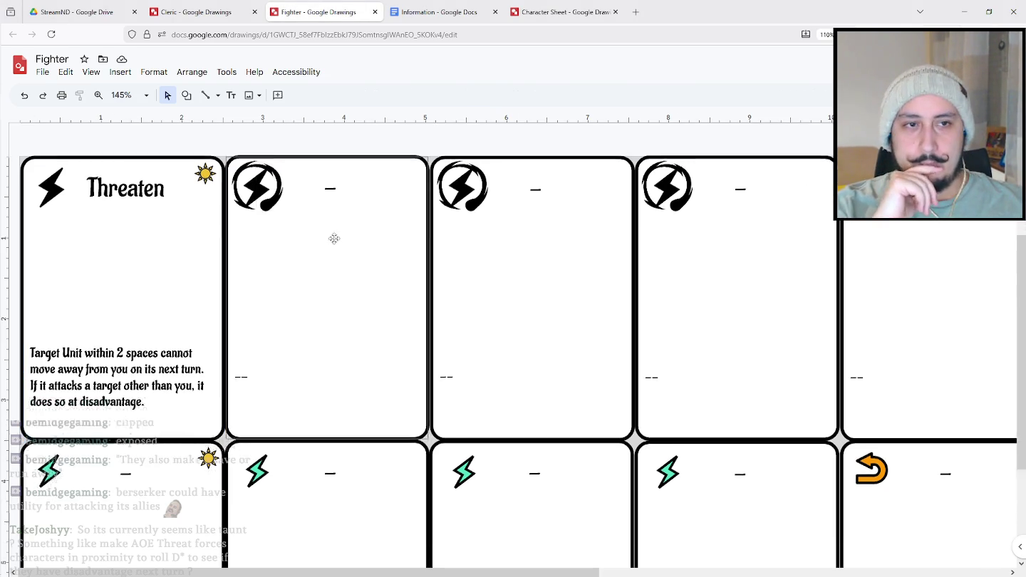
pyautogui.scroll(-4, 320, 250)
pyautogui.scroll(1, 278, 275)
pyautogui.scroll(2, 249, 281)
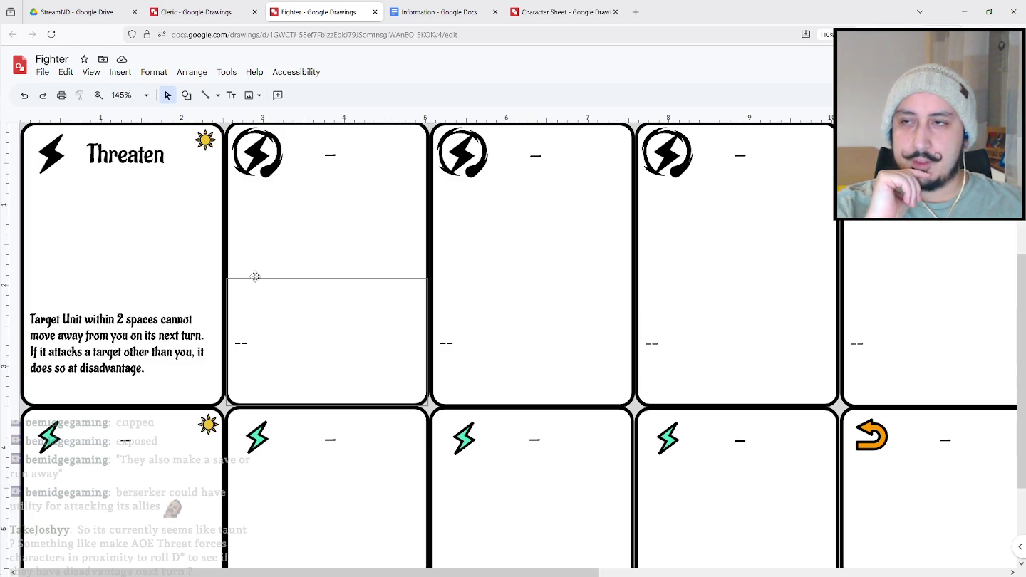
pyautogui.scroll(2, 256, 229)
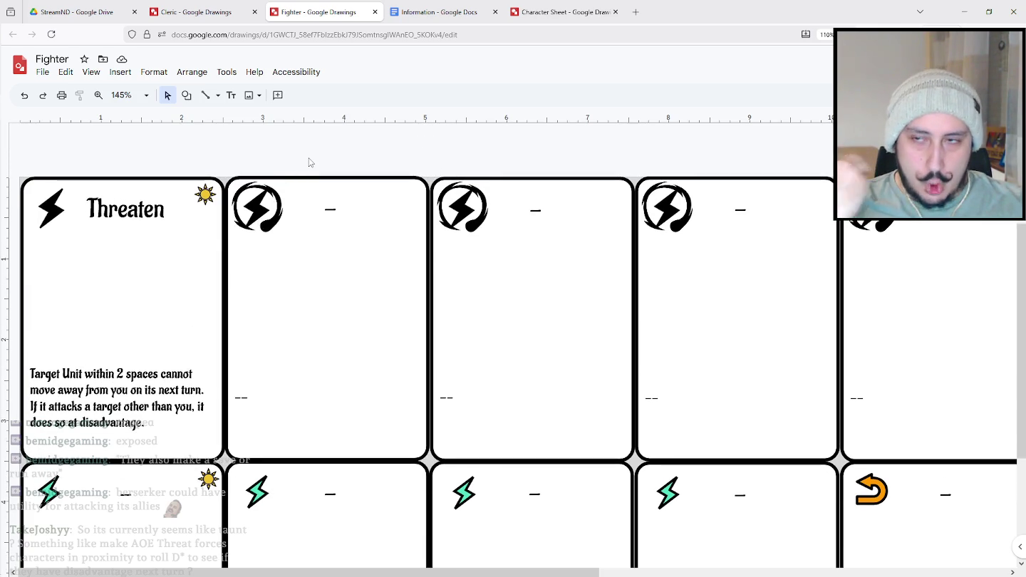
pyautogui.click(157, 421)
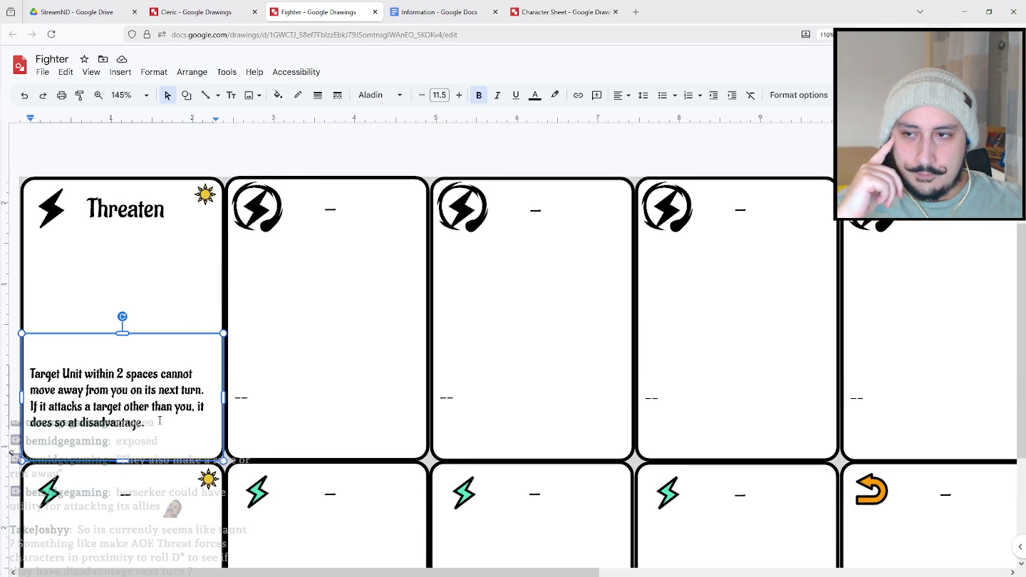
pyautogui.scroll(-2, 158, 420)
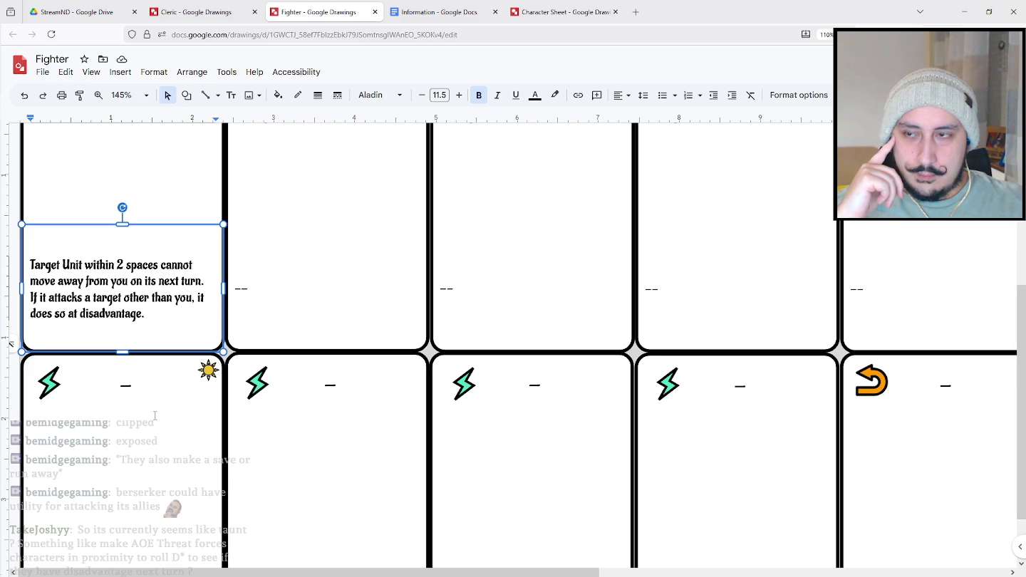
pyautogui.scroll(1, 150, 415)
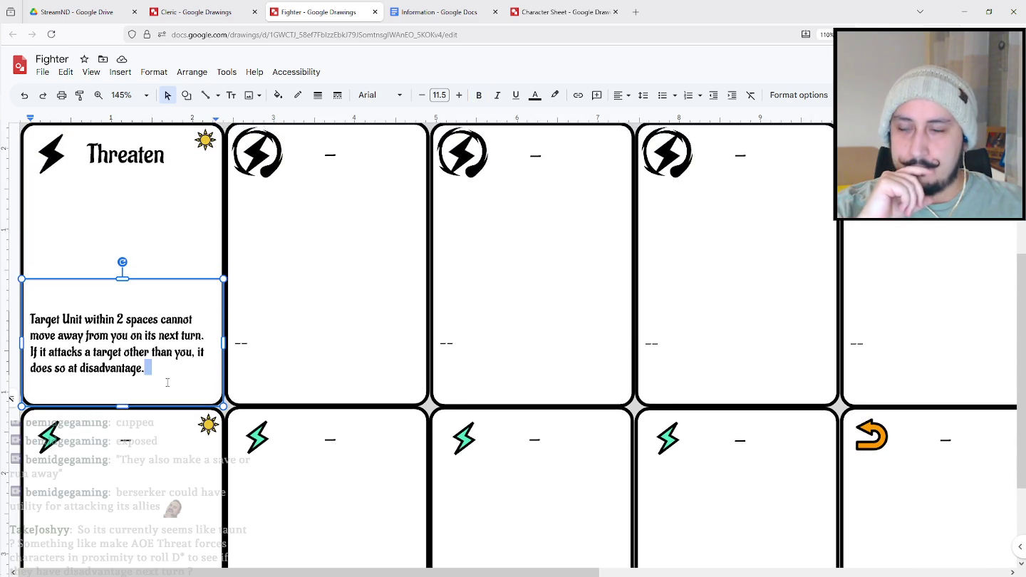
pyautogui.scroll(1, 221, 277)
pyautogui.click(234, 132)
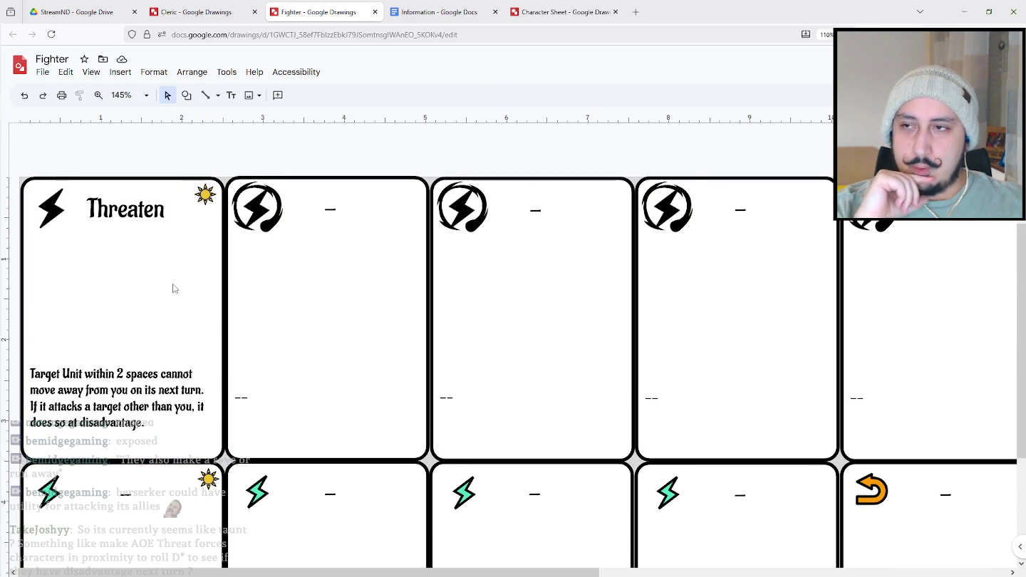
pyautogui.scroll(-3, 150, 298)
pyautogui.click(137, 310)
pyautogui.doubleClick(126, 313)
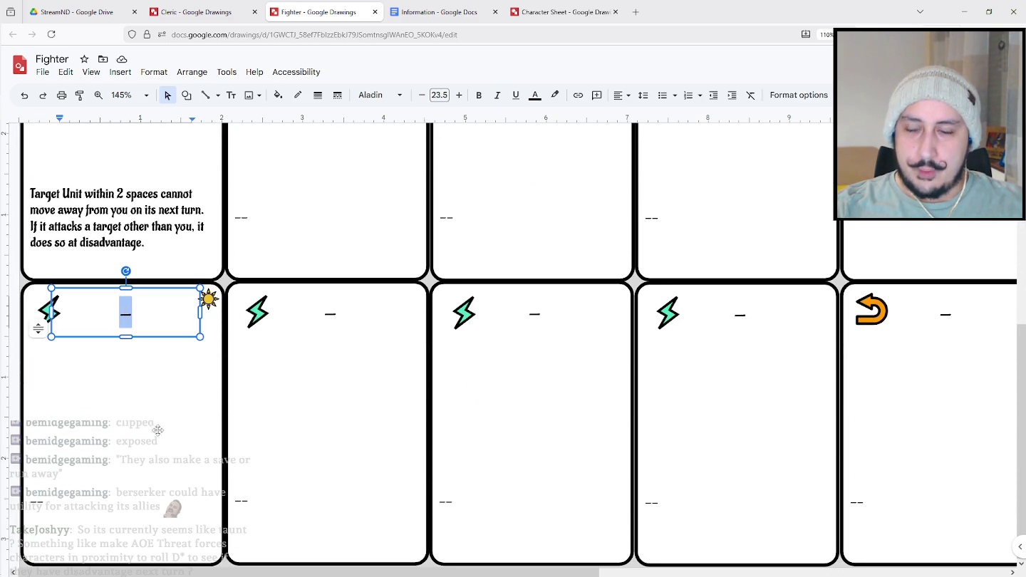
pyautogui.scroll(2, 154, 470)
pyautogui.scroll(1, 156, 471)
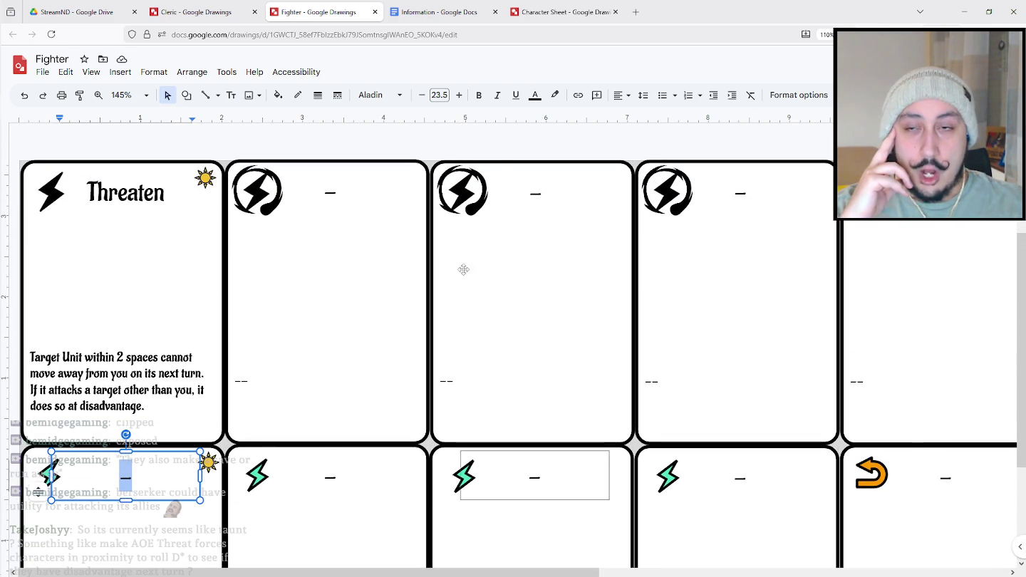
# Delete the swirled lightning icons from cards two, three, four and five.
pyautogui.click(258, 191)
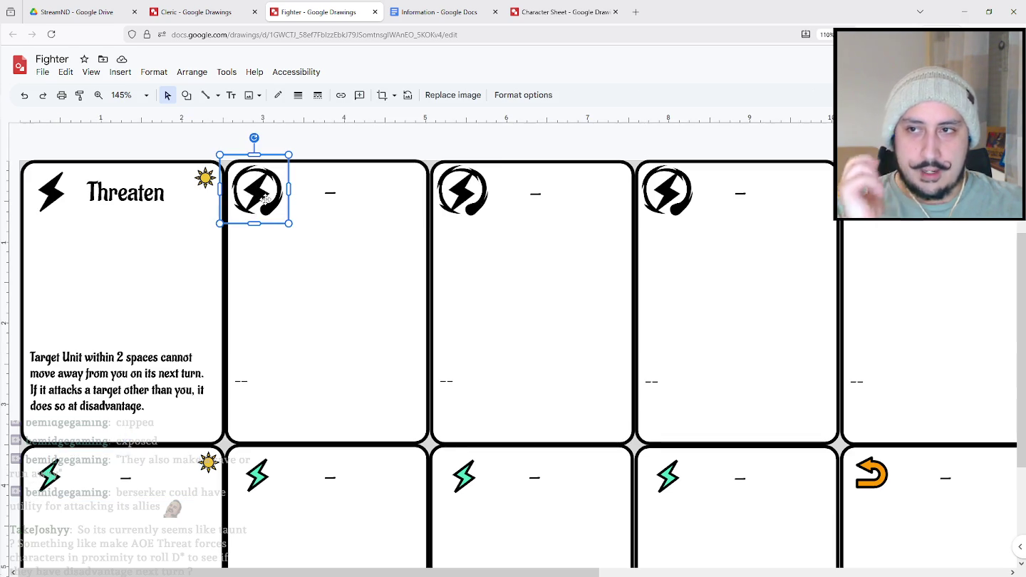
pyautogui.press('Delete')
pyautogui.click(461, 202)
pyautogui.press('Delete')
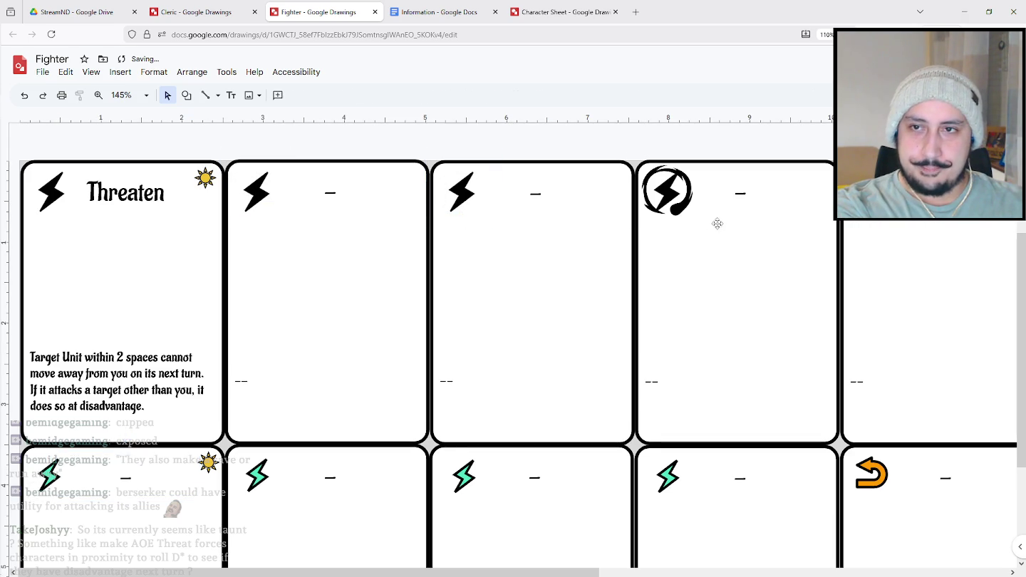
pyautogui.click(667, 191)
pyautogui.press('Delete')
pyautogui.click(870, 190)
pyautogui.press('Delete')
pyautogui.hscroll(5, 498, 356)
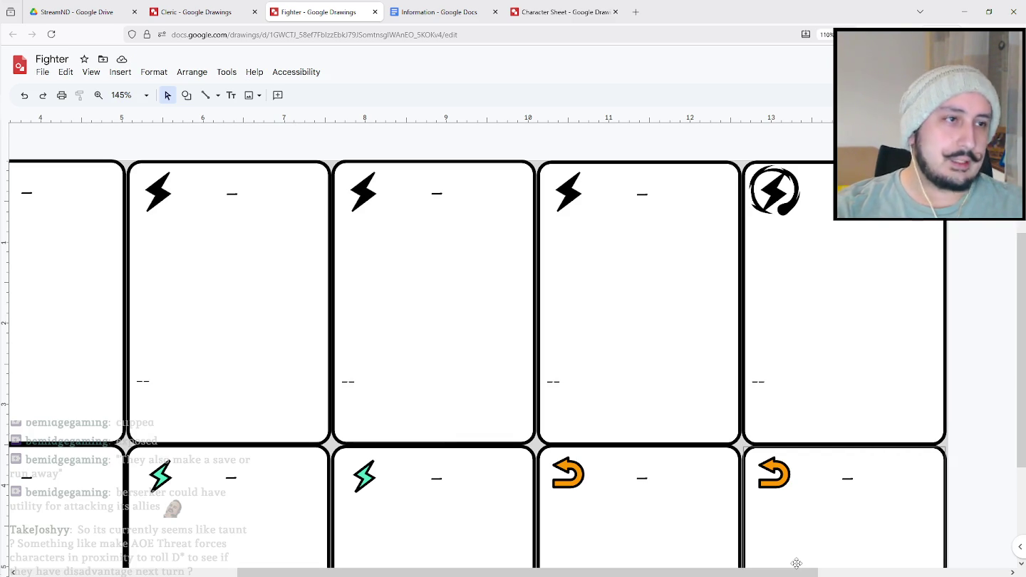
# Scroll back left and select the dash placeholder title on the first lower-row card.
pyautogui.moveTo(745, 573); pyautogui.dragTo(526, 574)
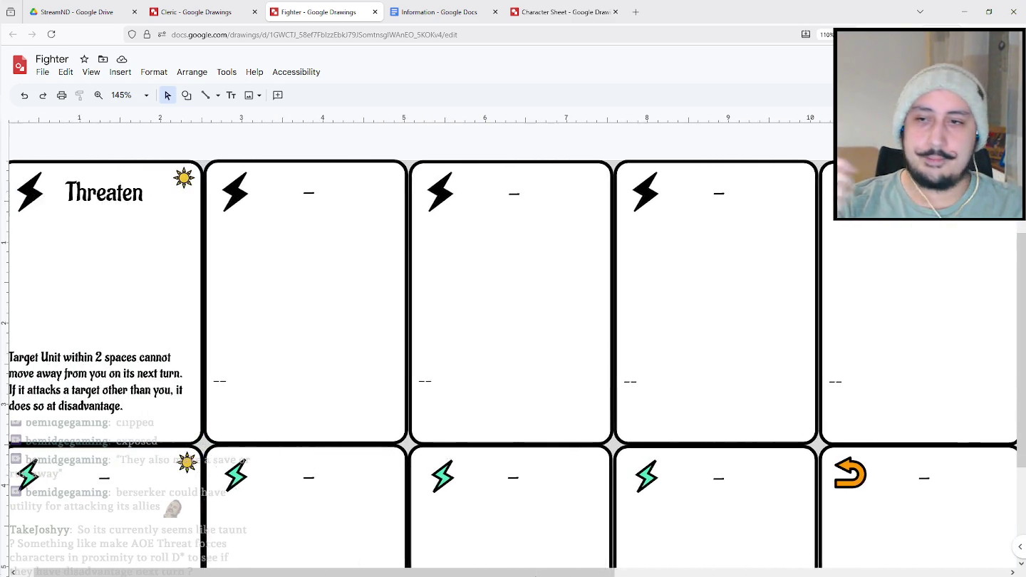
pyautogui.scroll(-3, 366, 560)
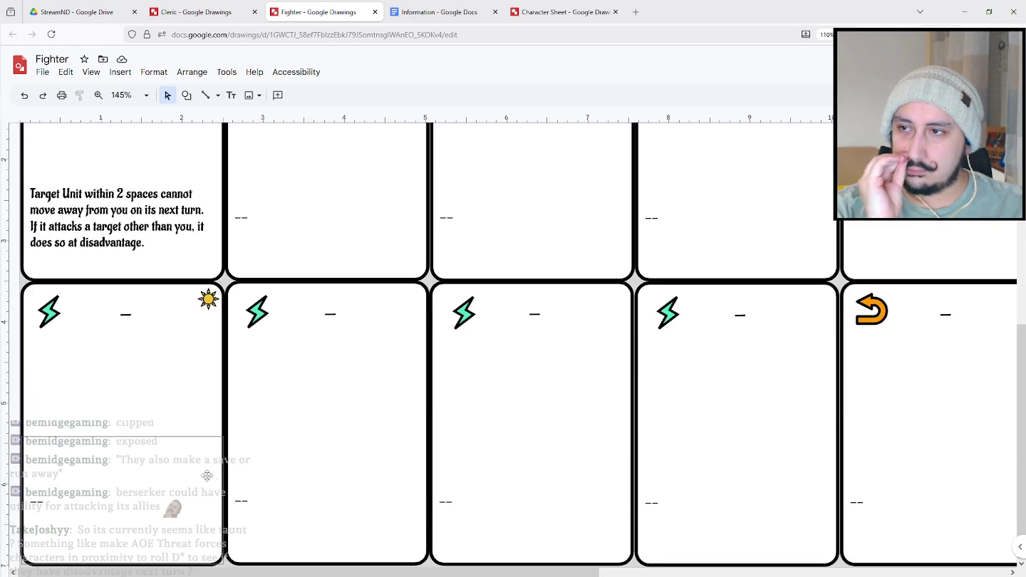
pyautogui.click(136, 329)
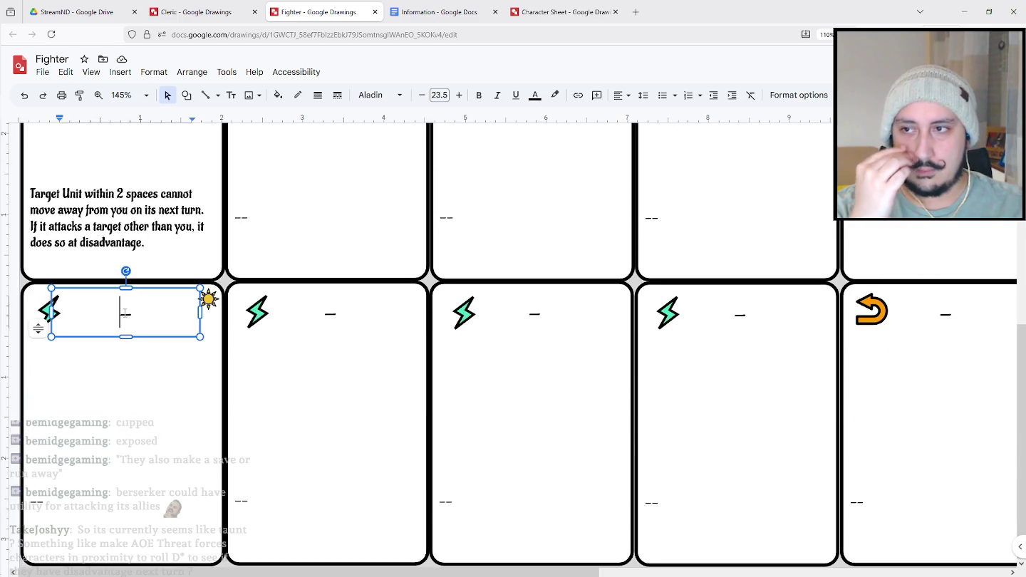
# Highlight the first lower card's dash title, then switch to the Cleric card sheet.
pyautogui.doubleClick(125, 313)
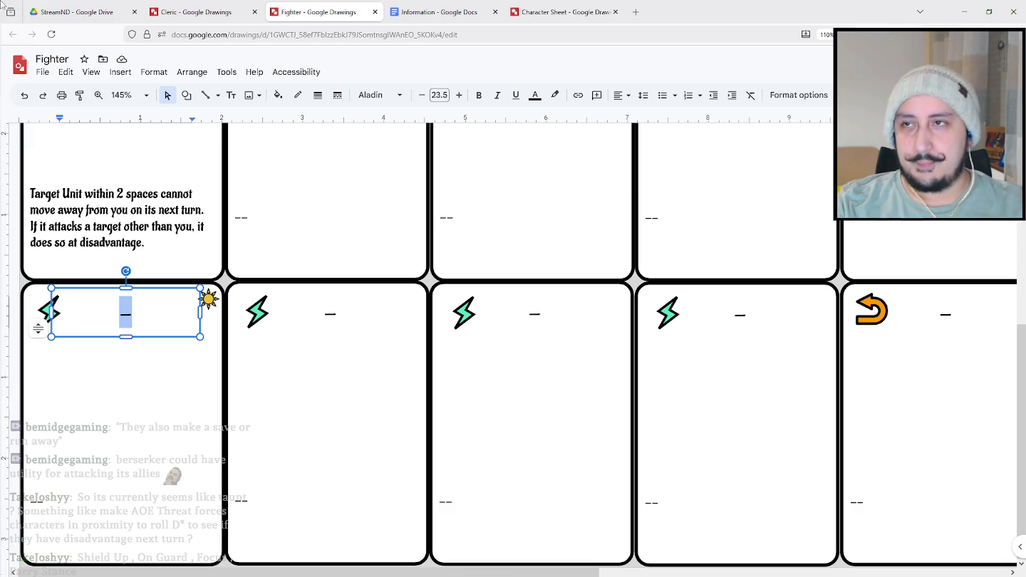
pyautogui.click(196, 10)
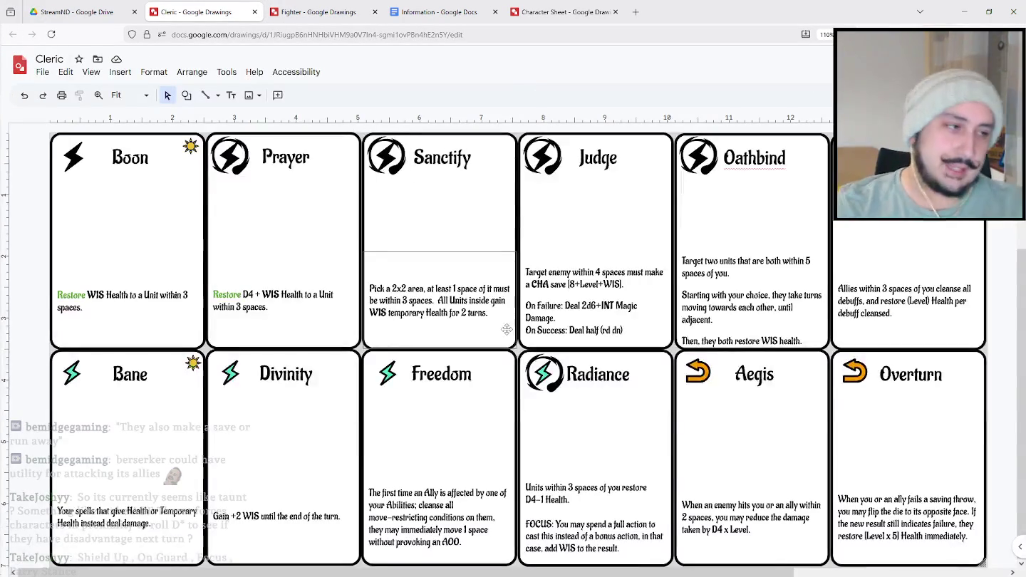
# Click into the Oathbind title, then return to the Fighter sheet and scroll up.
pyautogui.click(776, 160)
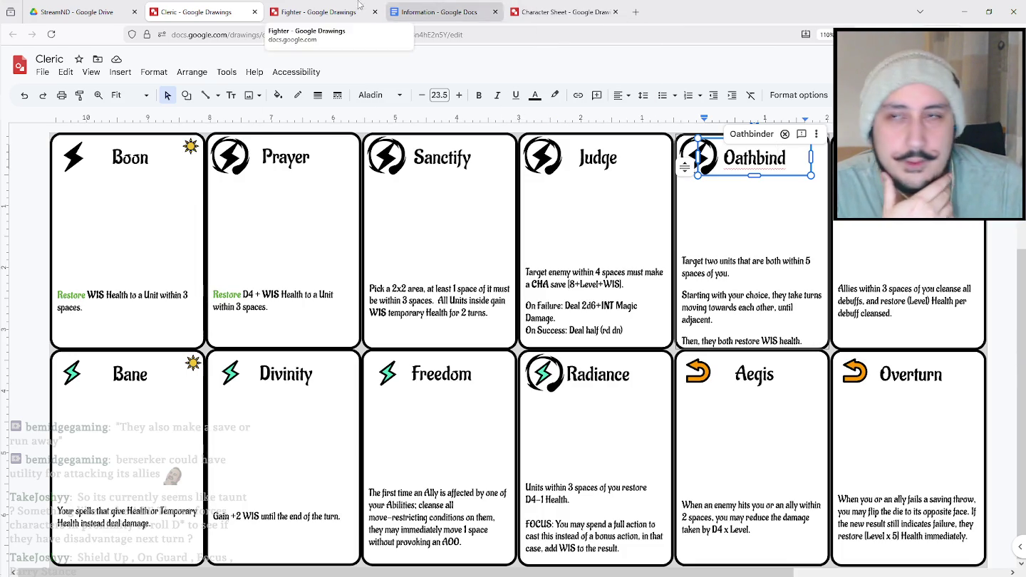
pyautogui.click(318, 12)
pyautogui.scroll(1, 320, 391)
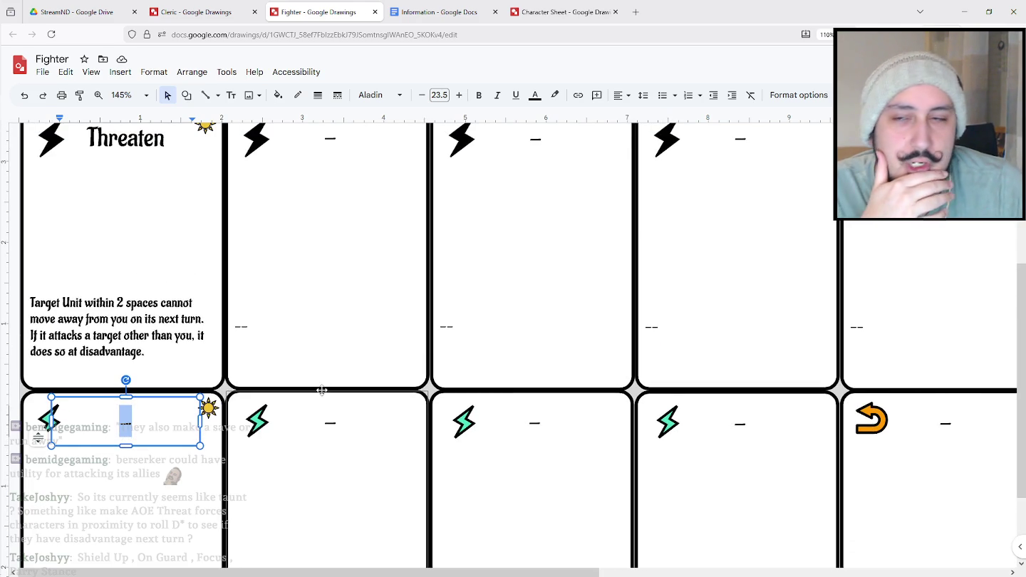
# Deselect the Fighter title box and switch to the Character Sheet drawing.
pyautogui.scroll(1, 322, 390)
pyautogui.click(338, 143)
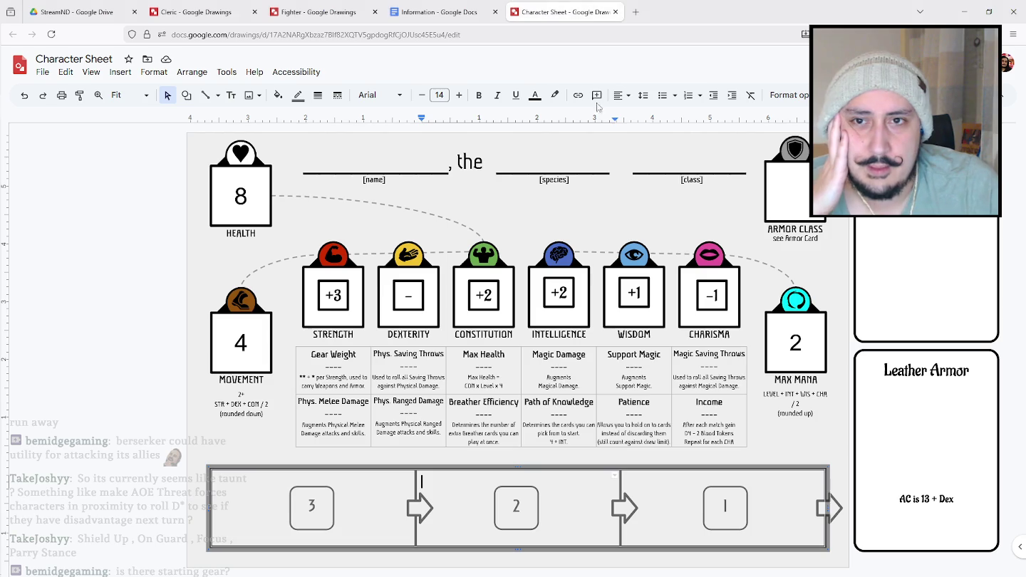
pyautogui.click(563, 11)
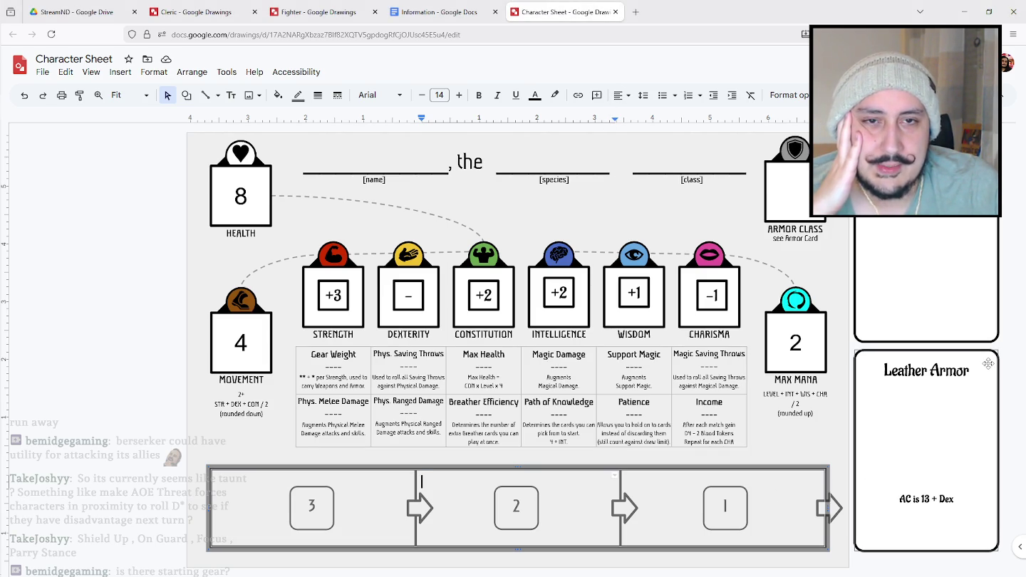
# Retitle the Character Sheet's Leather Armor card as 'Chainmail'.
pyautogui.click(206, 7)
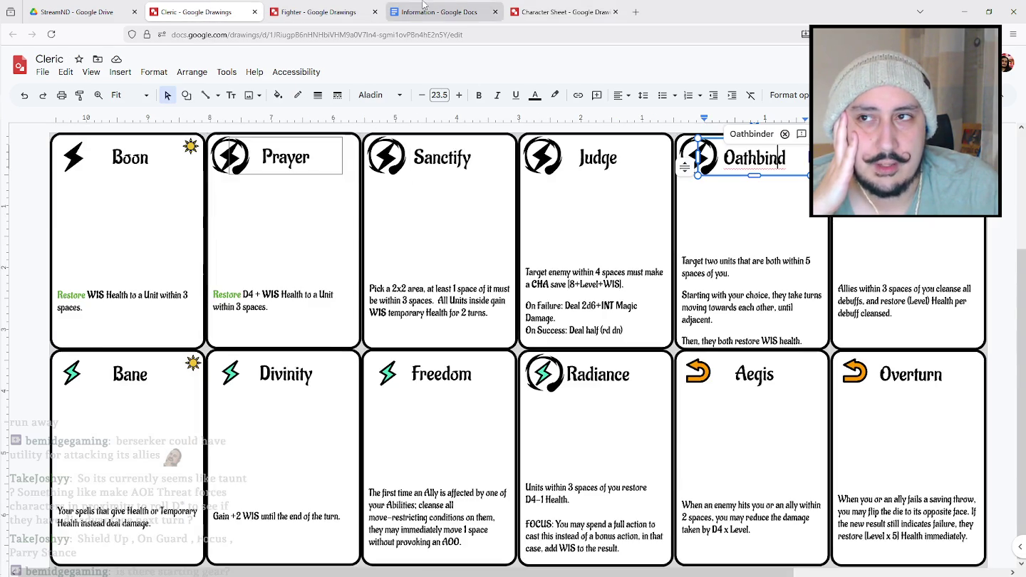
pyautogui.click(321, 12)
pyautogui.click(562, 11)
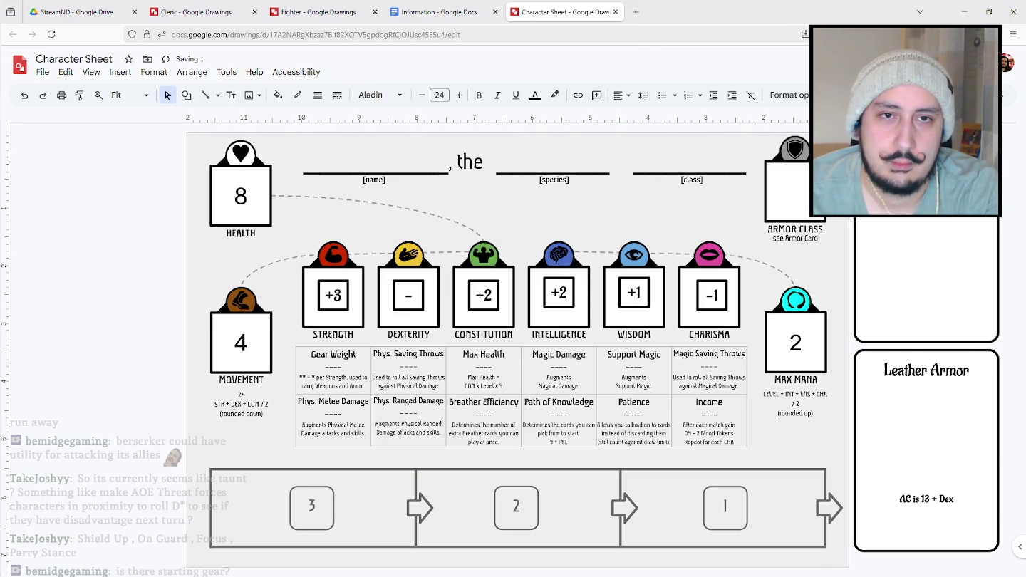
pyautogui.doubleClick(920, 369)
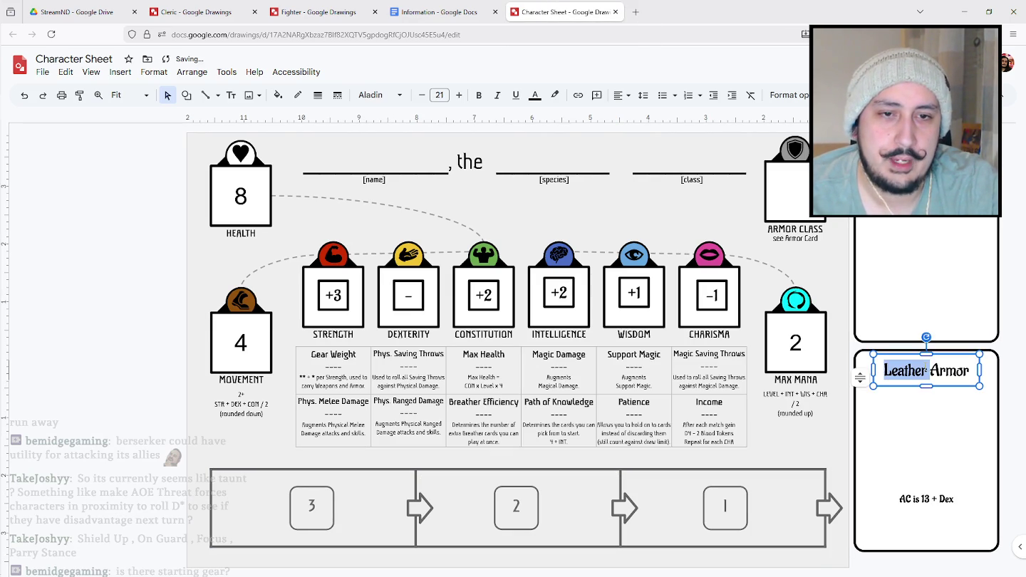
pyautogui.hotkey('ctrl', 'a')
pyautogui.write('Cha')
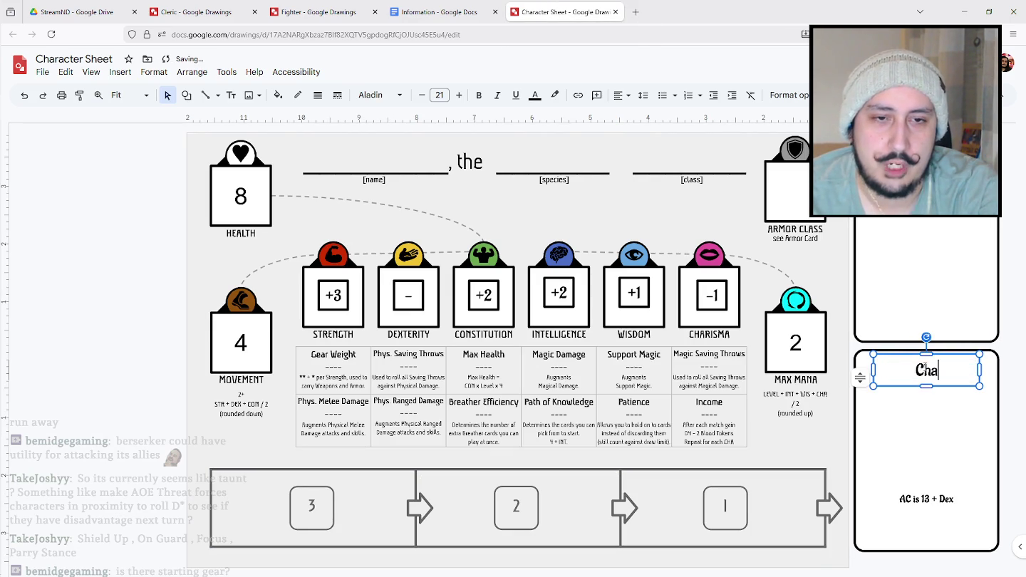
pyautogui.write('inmail')
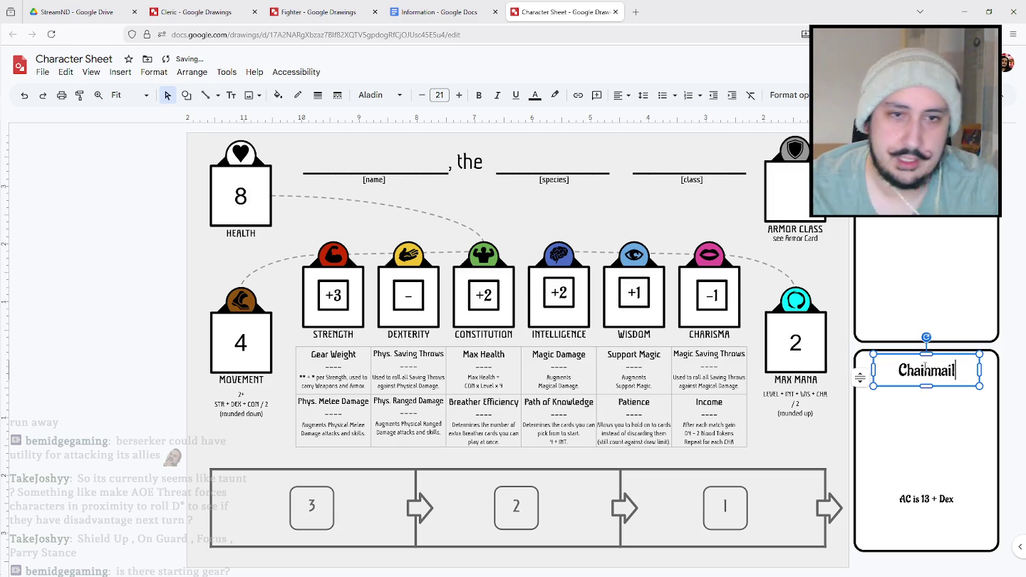
pyautogui.click(134, 180)
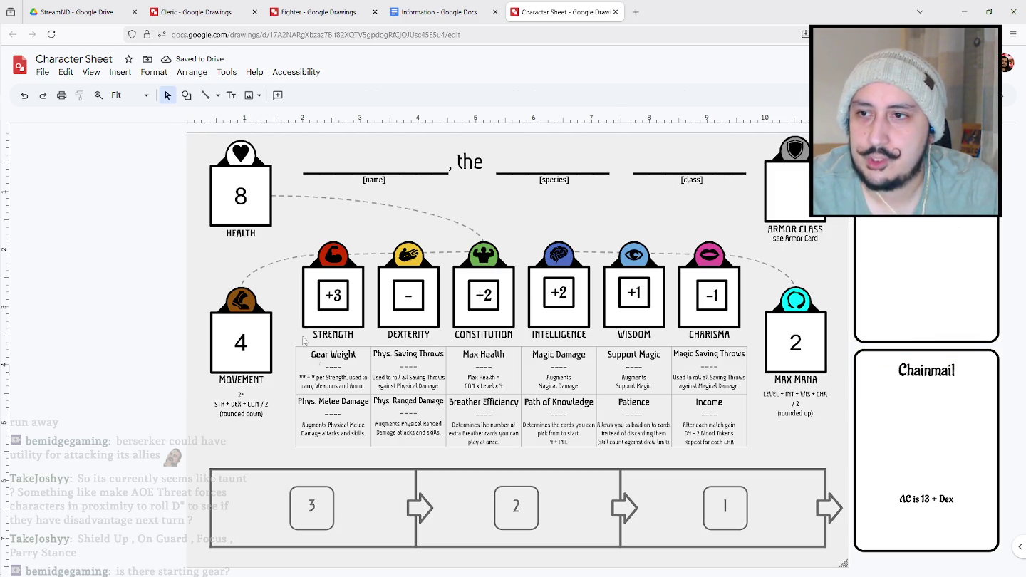
pyautogui.click(306, 377)
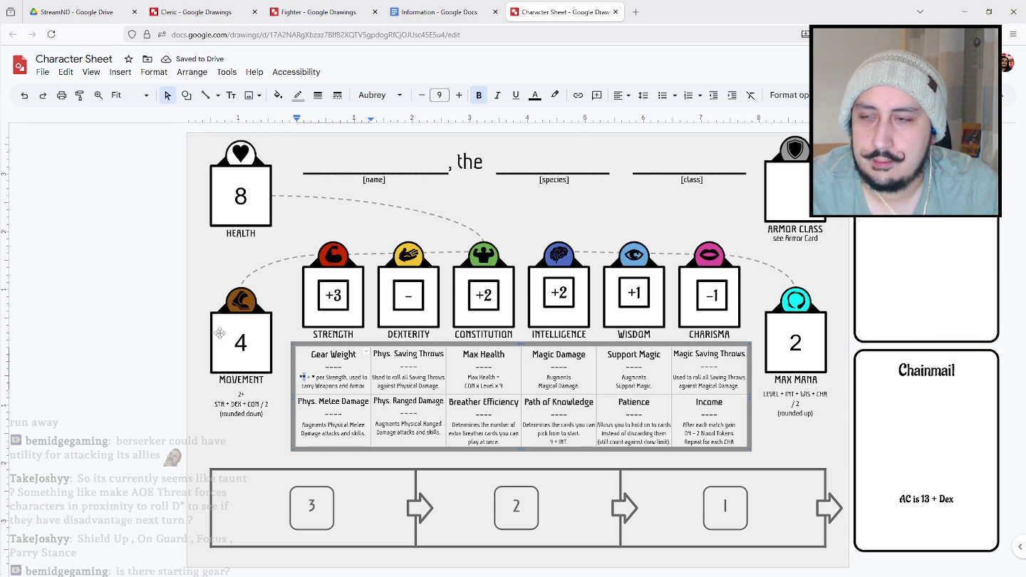
# Paste an asterisk box at size 48 and position it beside the Chainmail title.
pyautogui.hotkey('ctrl', 'v')
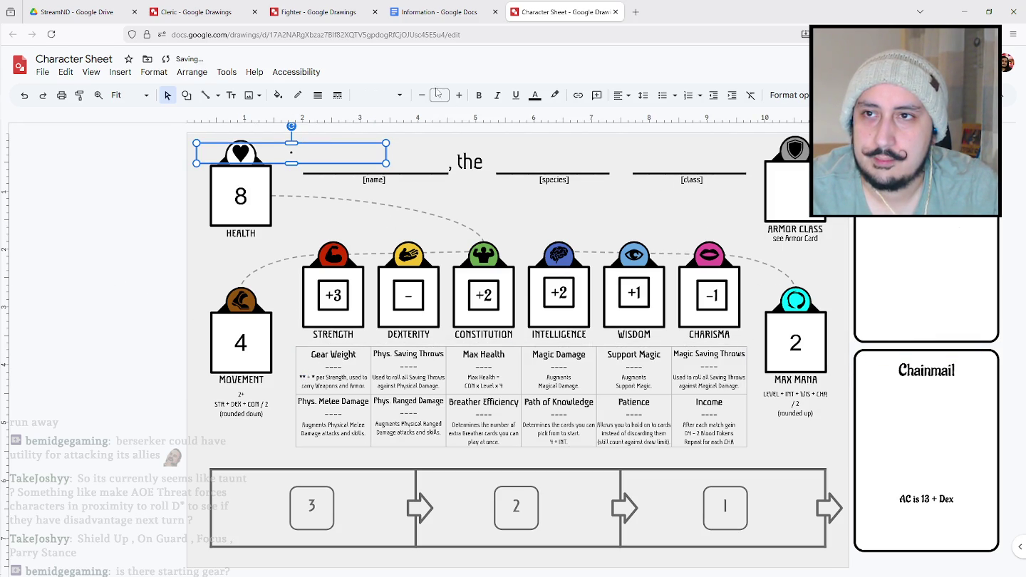
pyautogui.click(447, 95)
pyautogui.click(437, 332)
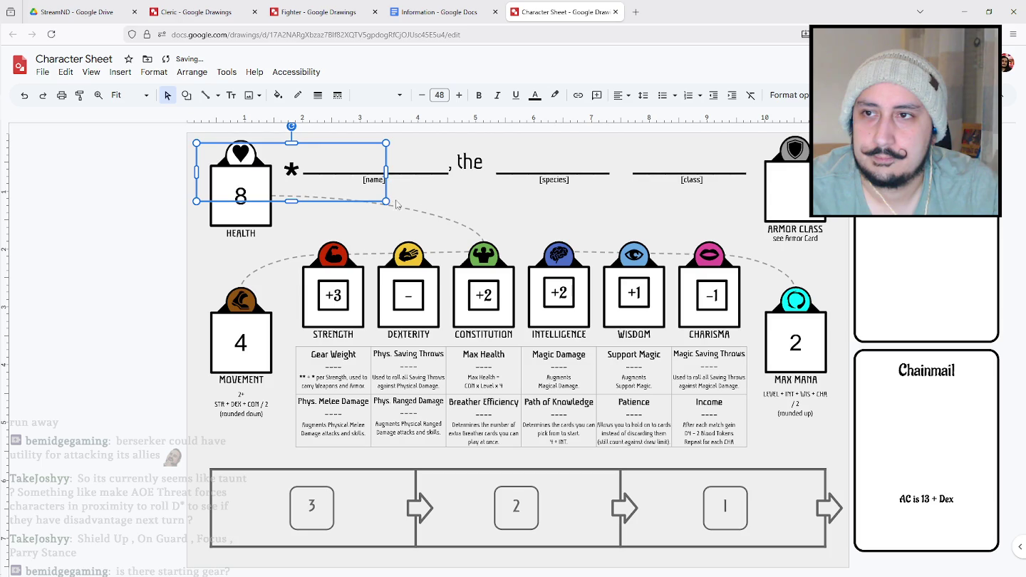
pyautogui.moveTo(385, 201); pyautogui.dragTo(247, 201)
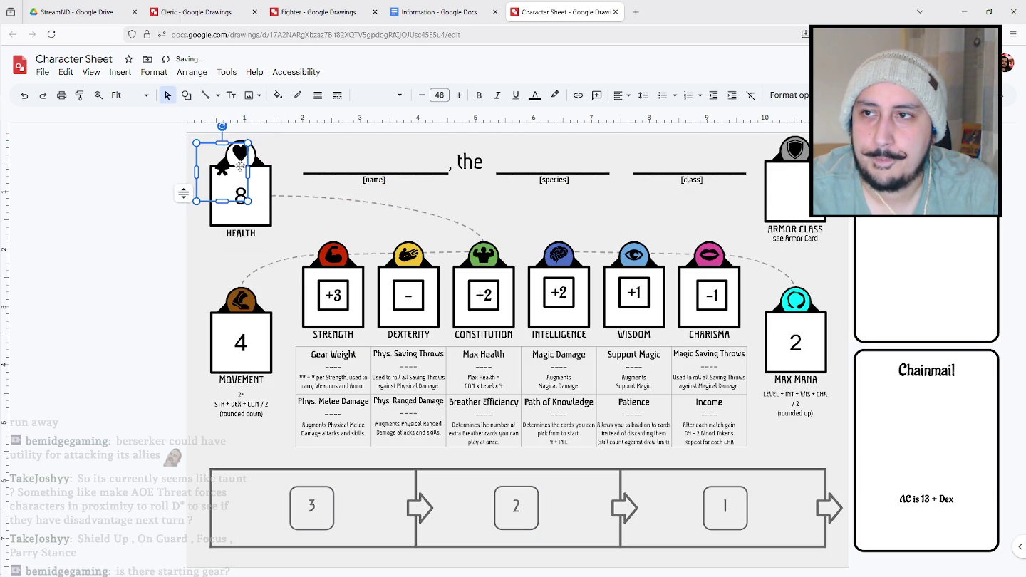
pyautogui.press('Delete')
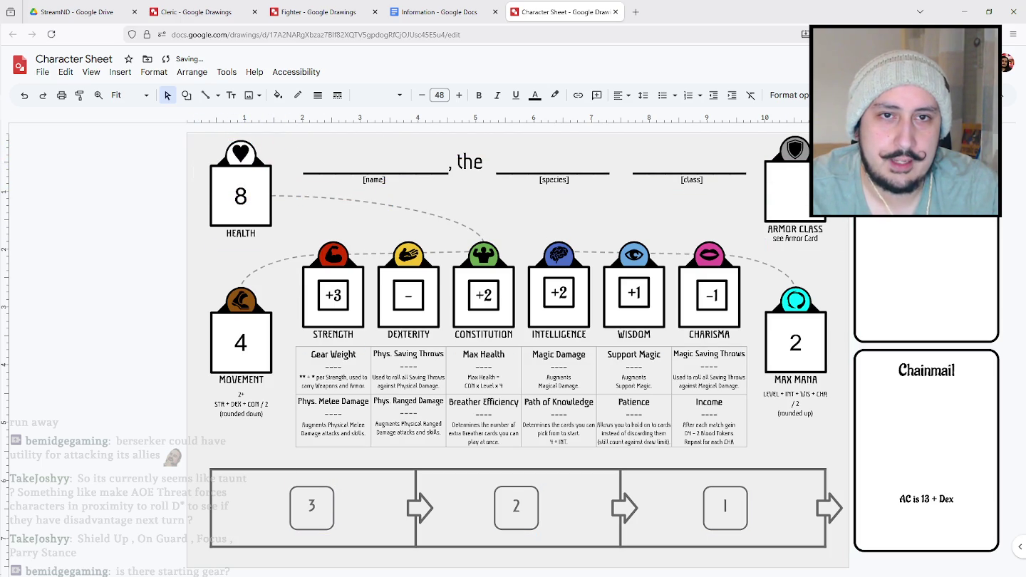
pyautogui.press('ctrl+Shift_R')
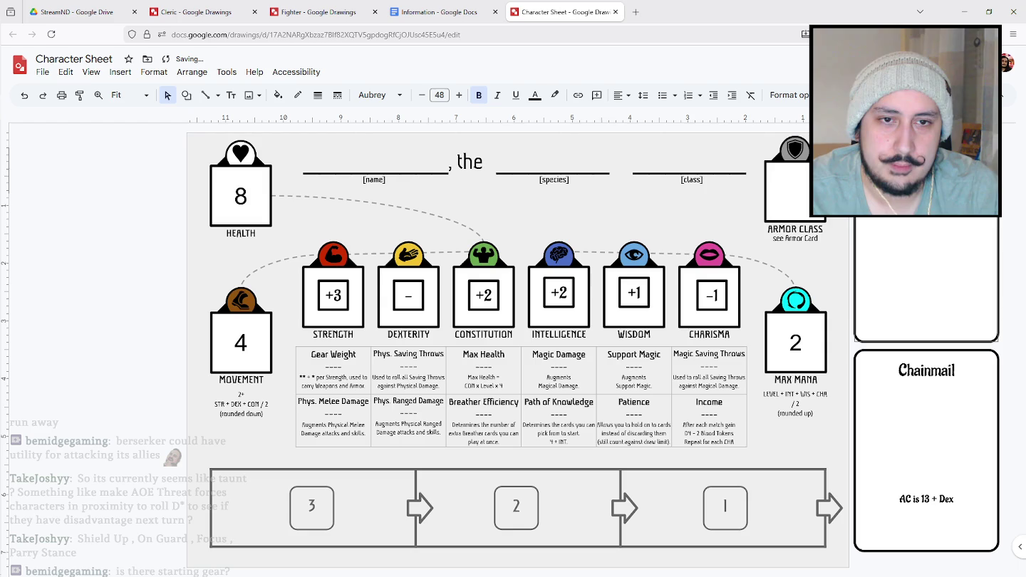
pyautogui.moveTo(887, 372)
pyautogui.mouseDown()
pyautogui.moveTo(895, 346)
pyautogui.moveTo(888, 358)
pyautogui.mouseUp()
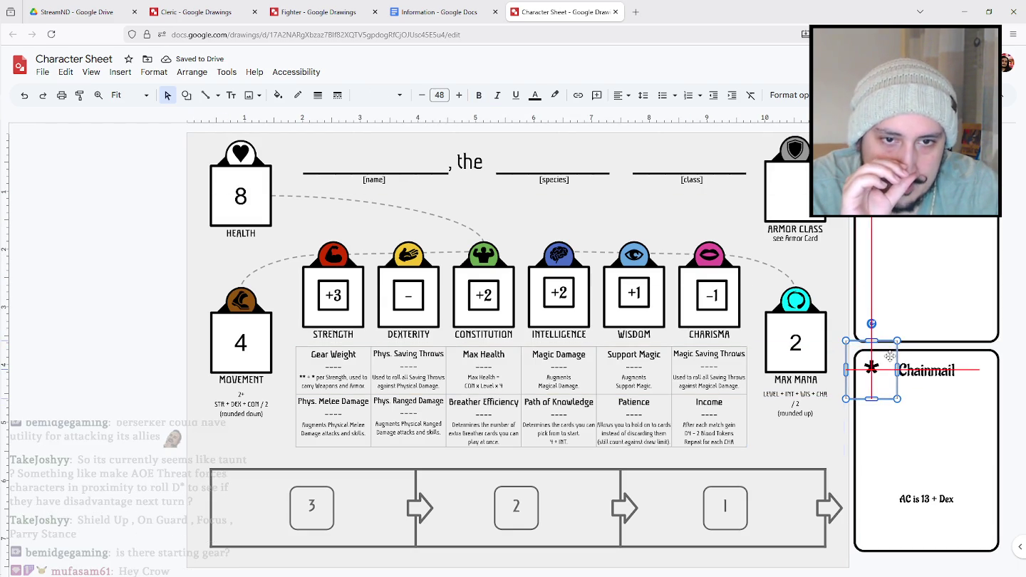
pyautogui.click(1010, 352)
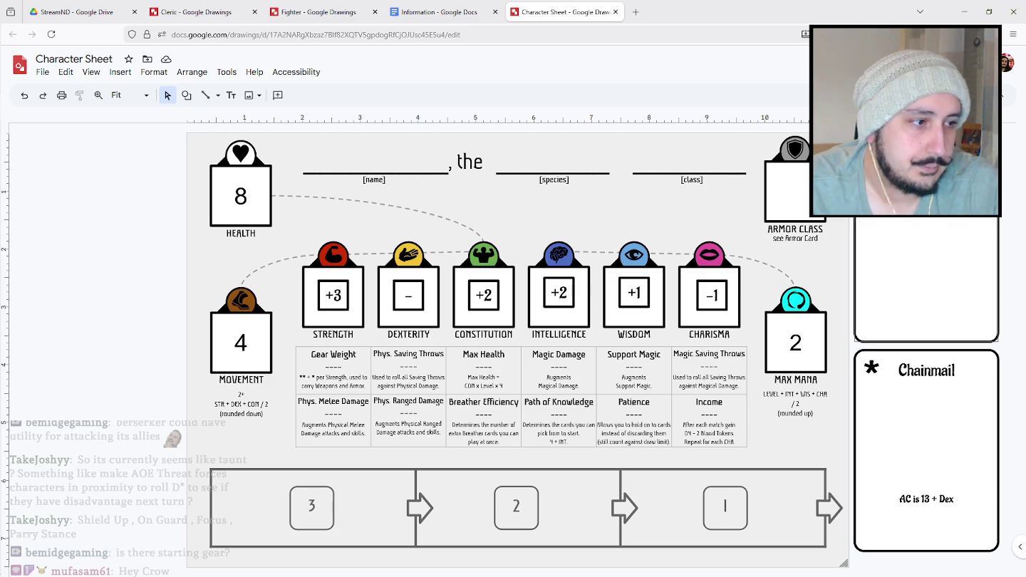
# On the Fighter card sheet, replace the dash title of the card below Threaten with 'Shield Up'.
pyautogui.click(438, 11)
pyautogui.click(320, 12)
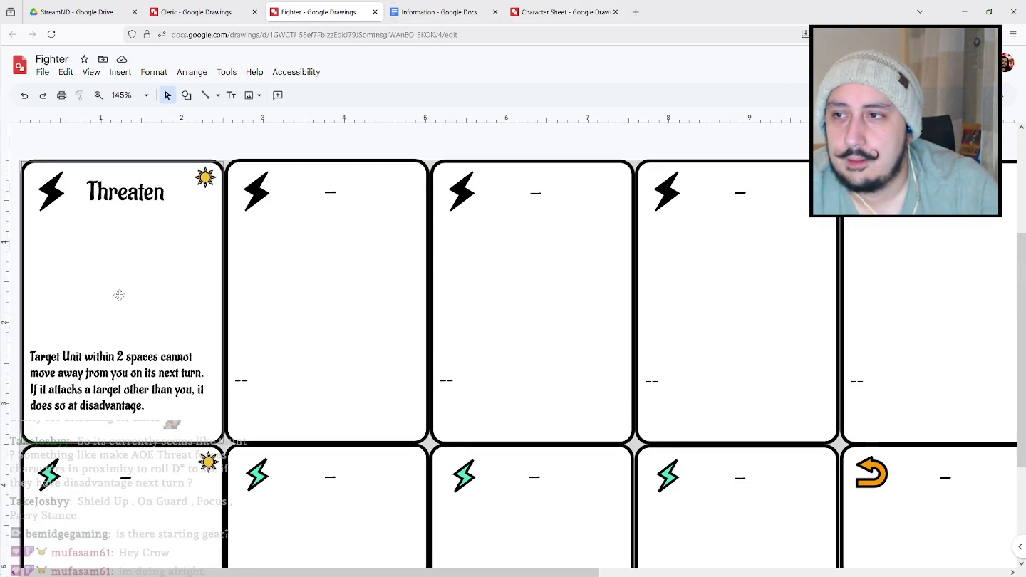
pyautogui.scroll(-1, 119, 295)
pyautogui.click(153, 281)
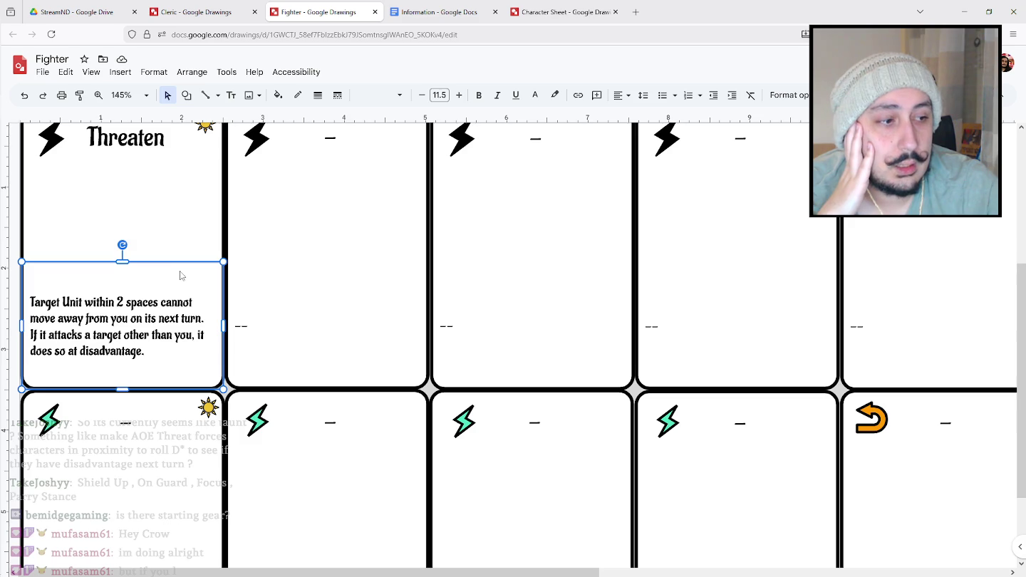
pyautogui.scroll(-2, 183, 271)
pyautogui.scroll(3, 193, 299)
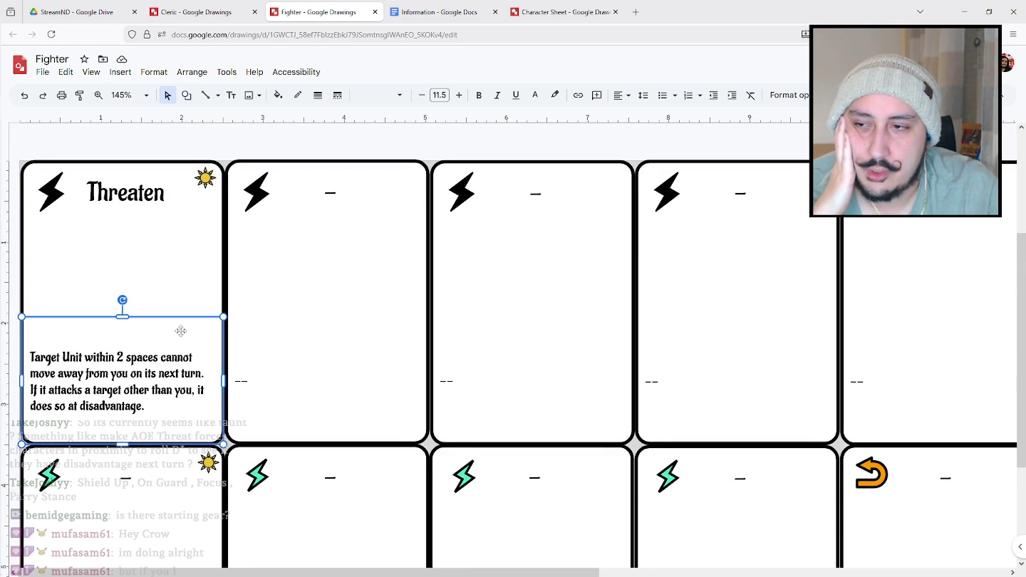
pyautogui.doubleClick(126, 477)
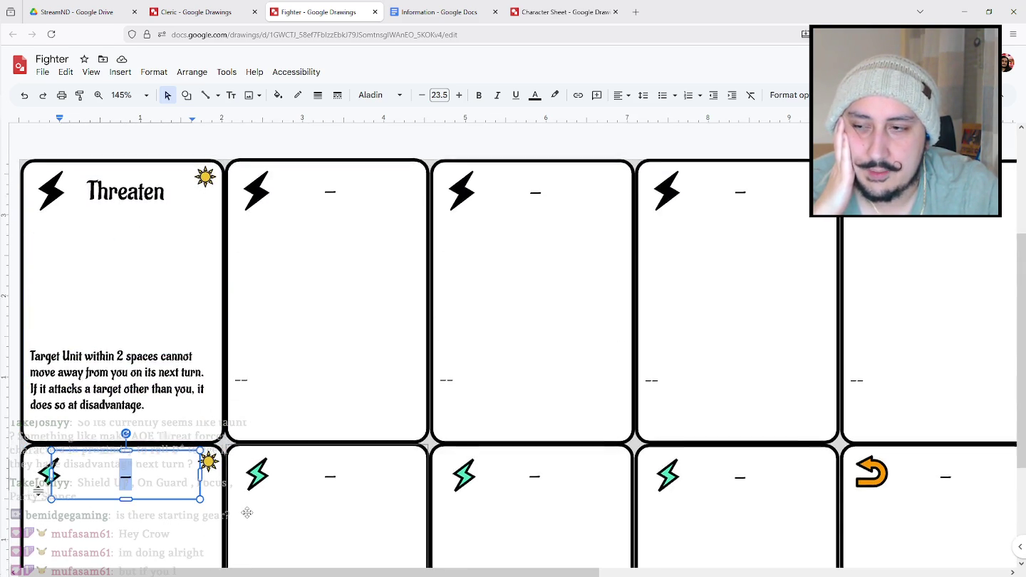
pyautogui.scroll(-3, 256, 510)
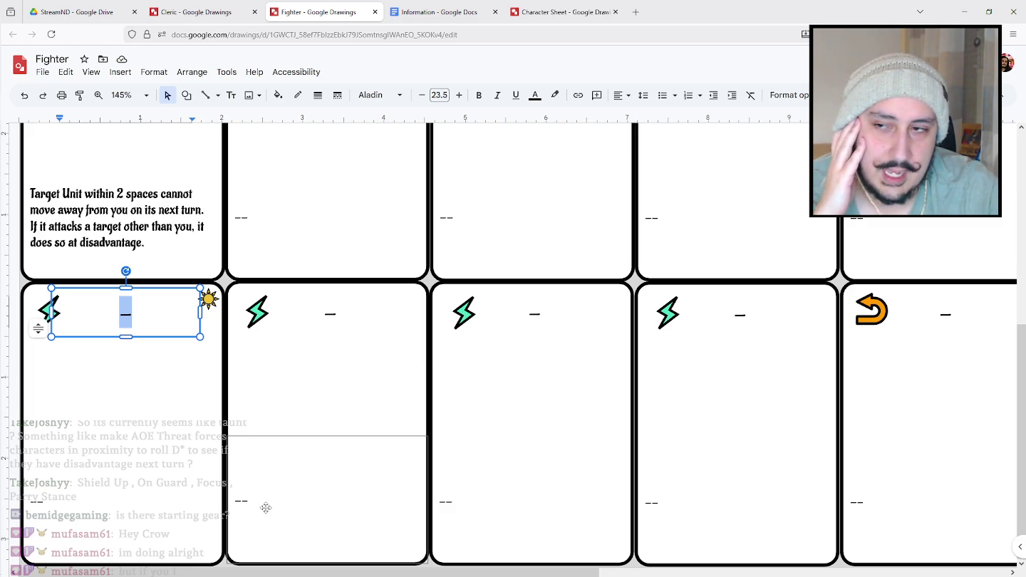
pyautogui.click(138, 314)
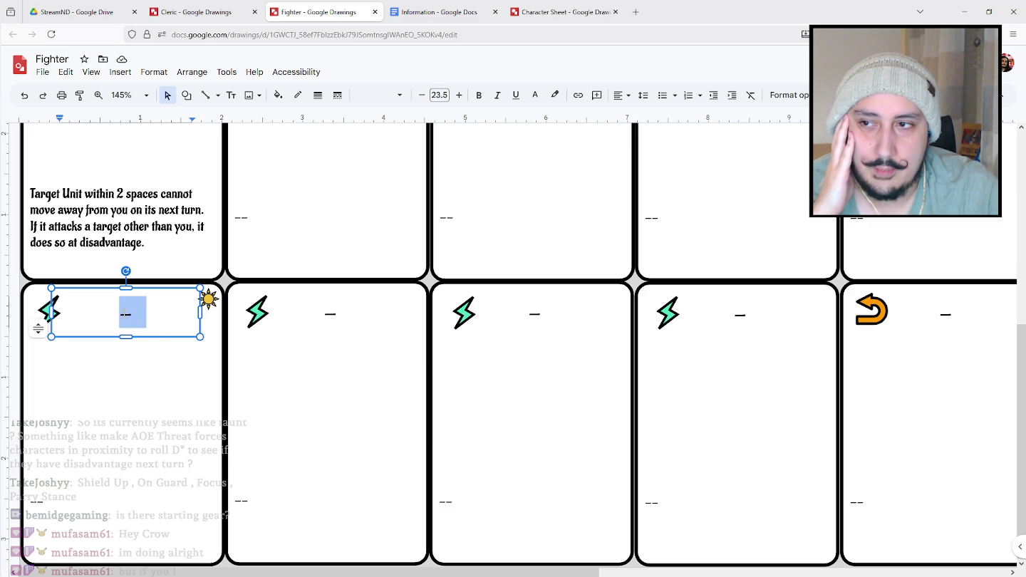
pyautogui.doubleClick(125, 314)
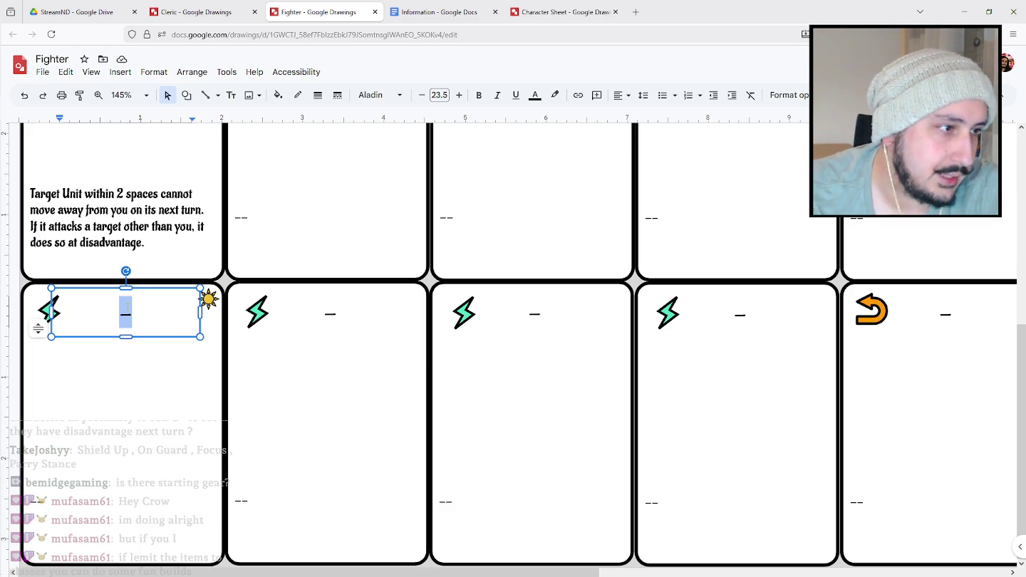
pyautogui.write('Shield')
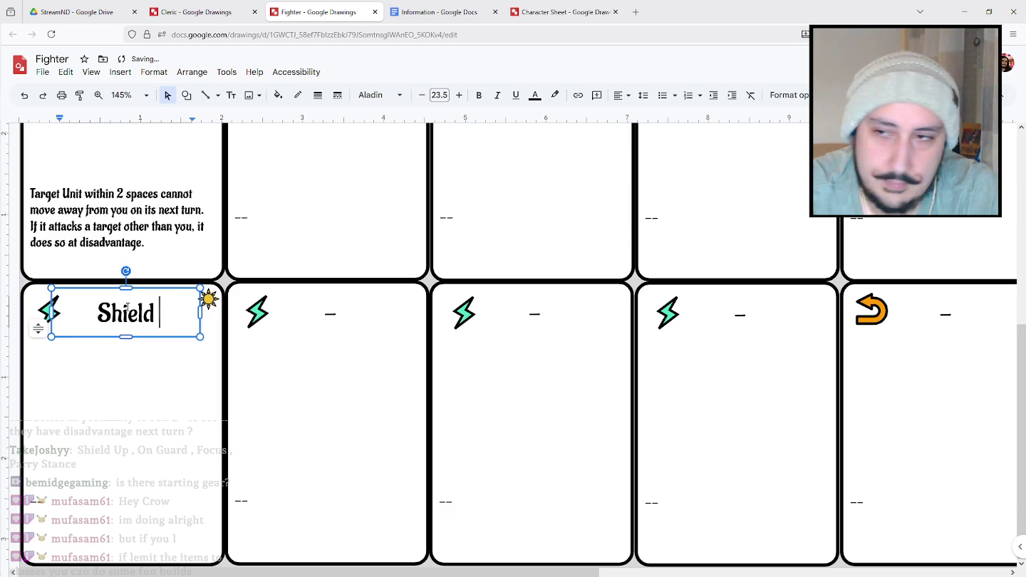
pyautogui.write(' Up')
# Replace the Shield Up rules placeholder with '+3 AC until the start of your turn'.
pyautogui.click(124, 492)
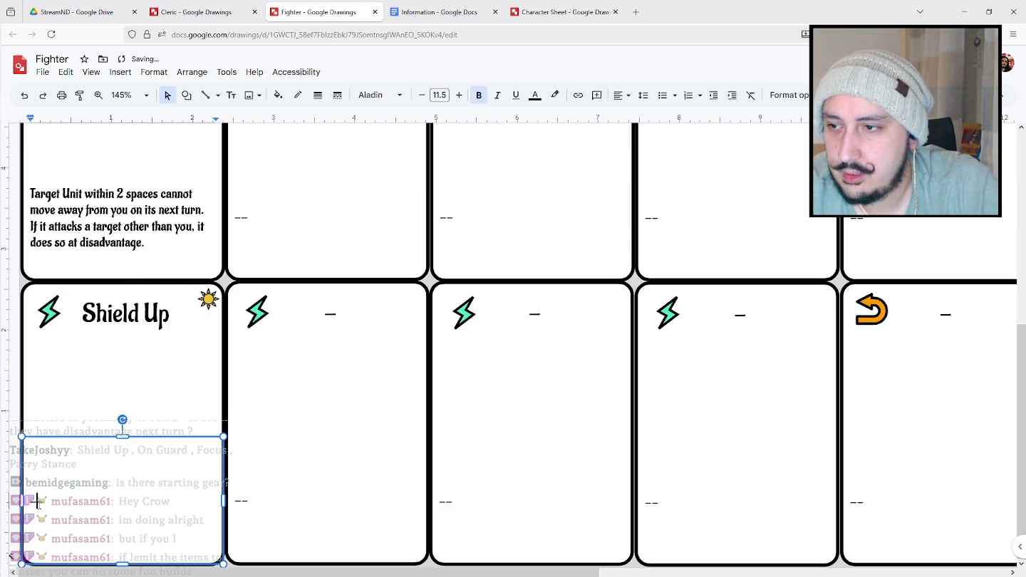
pyautogui.click(126, 314)
pyautogui.tripleClick(126, 317)
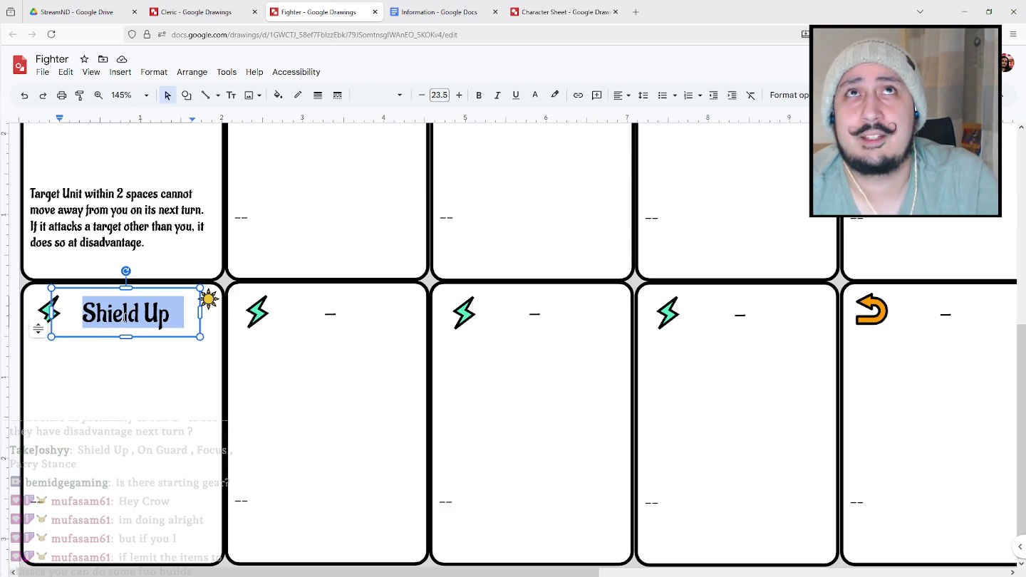
pyautogui.click(65, 499)
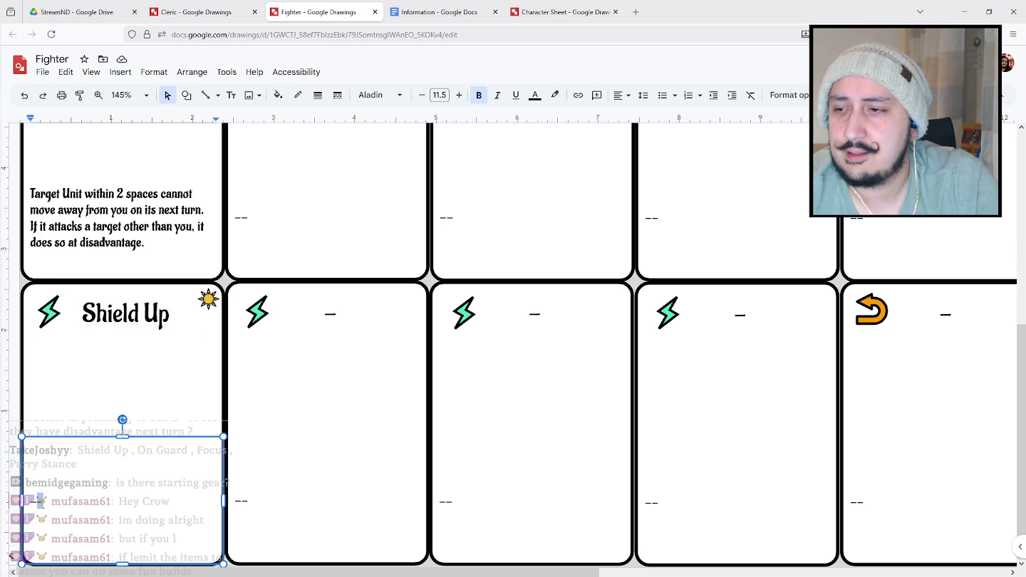
pyautogui.doubleClick(40, 501)
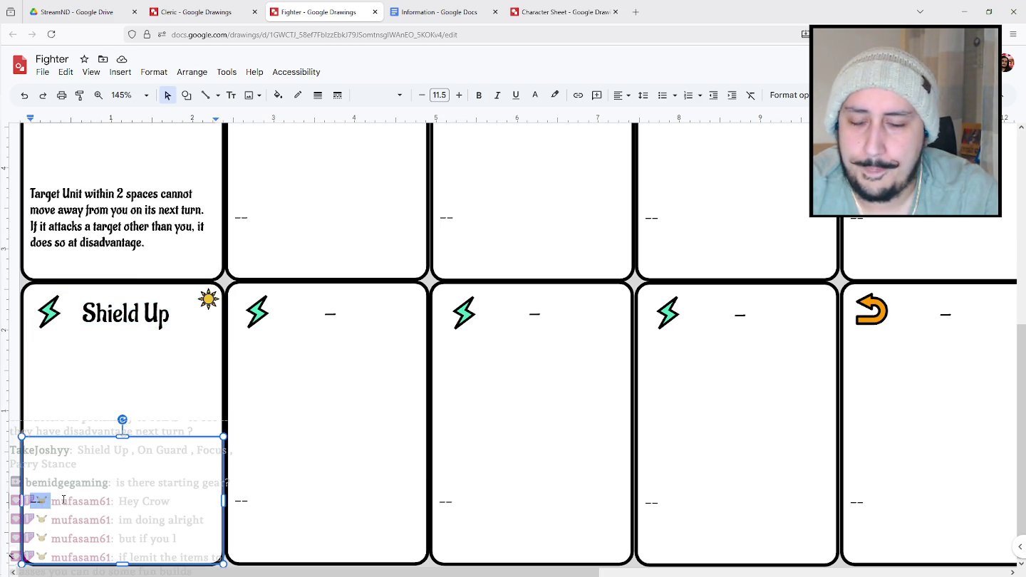
pyautogui.press('BackSpace')
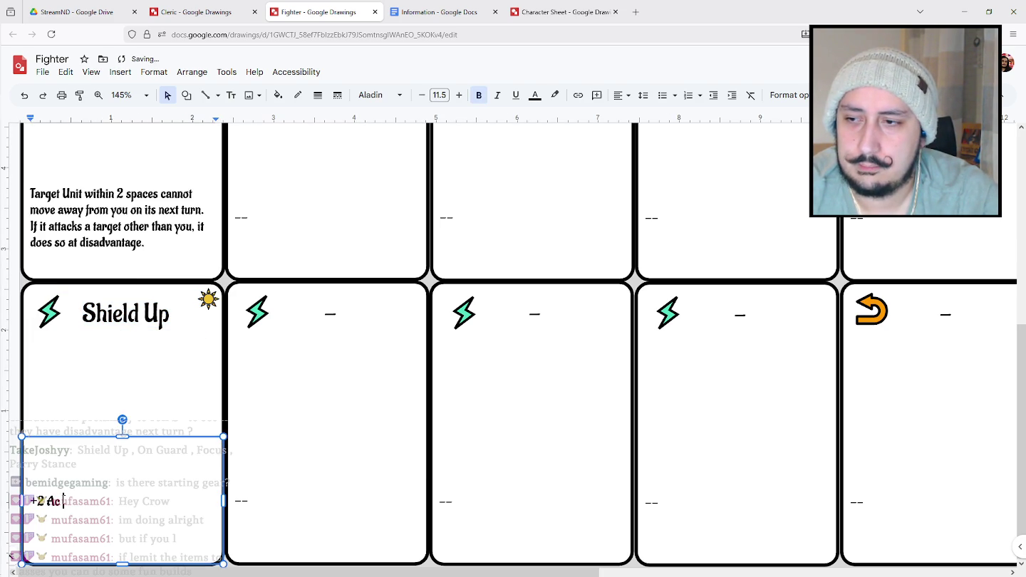
pyautogui.write('l the')
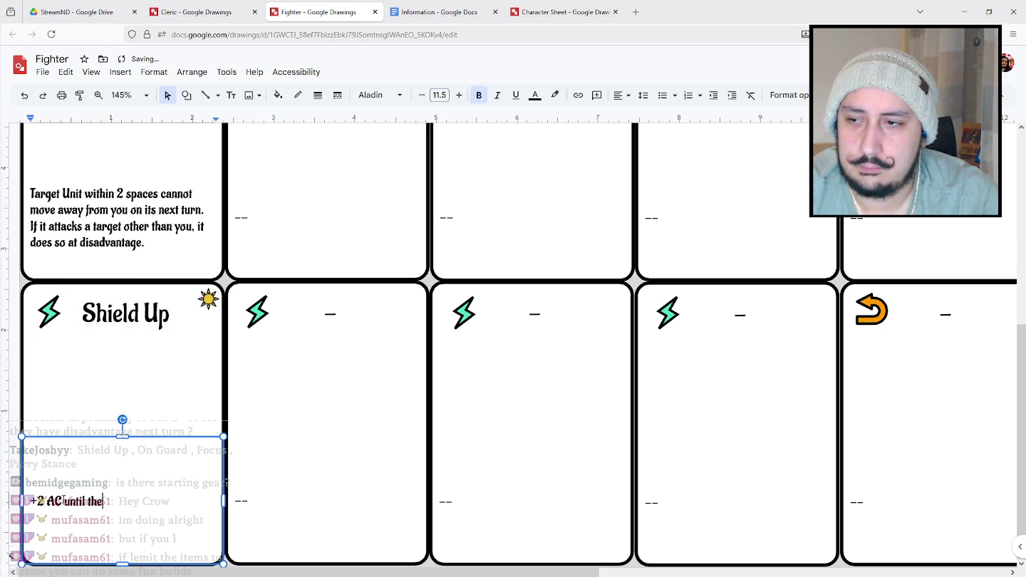
pyautogui.write(' start of your turn.')
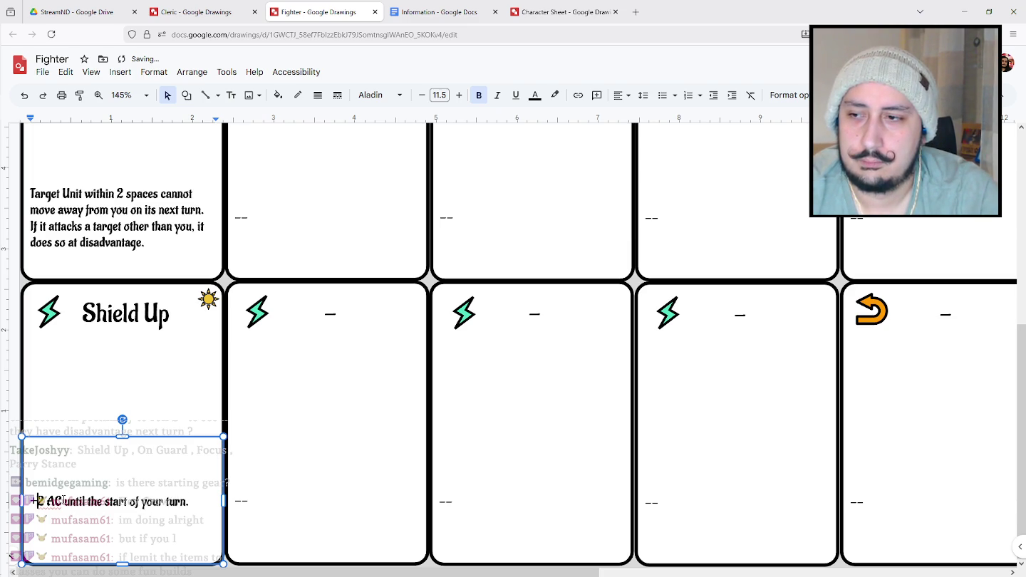
pyautogui.press('Delete')
pyautogui.write('3')
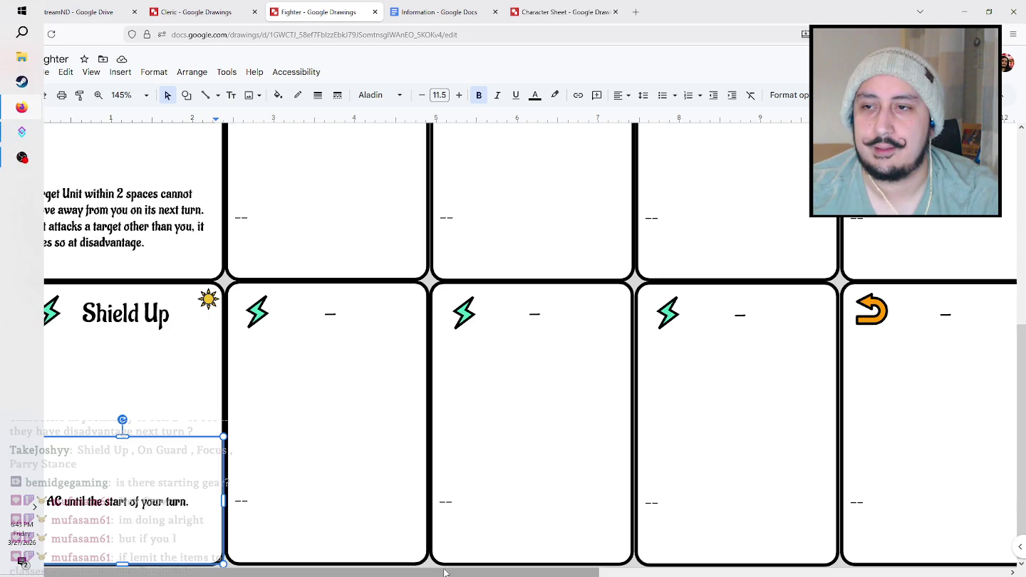
pyautogui.click(334, 313)
pyautogui.doubleClick(336, 311)
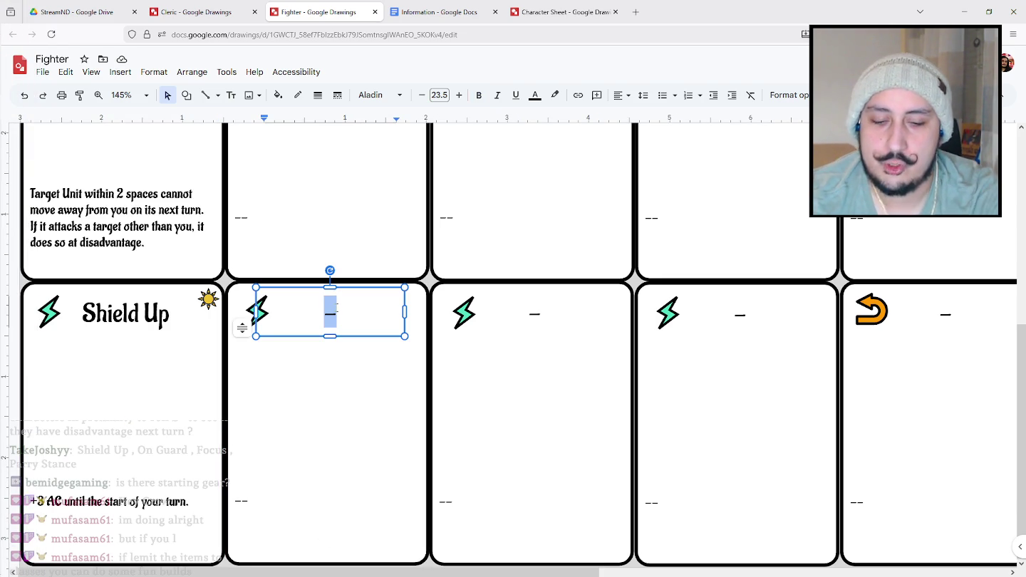
# Title the second card of the lower row 'Shield Bash'.
pyautogui.write('Shield B')
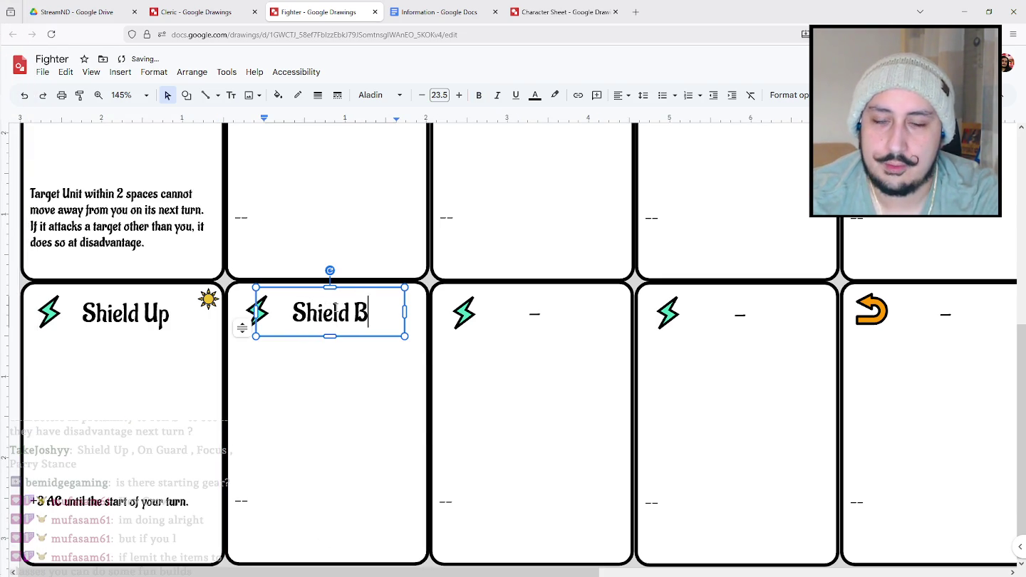
pyautogui.write('ash')
pyautogui.click(540, 317)
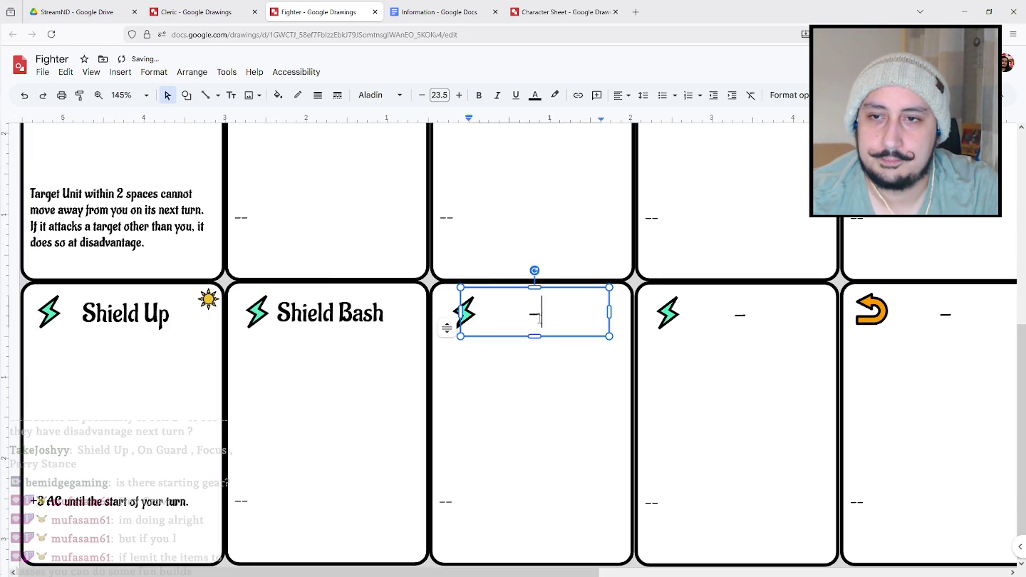
pyautogui.doubleClick(538, 317)
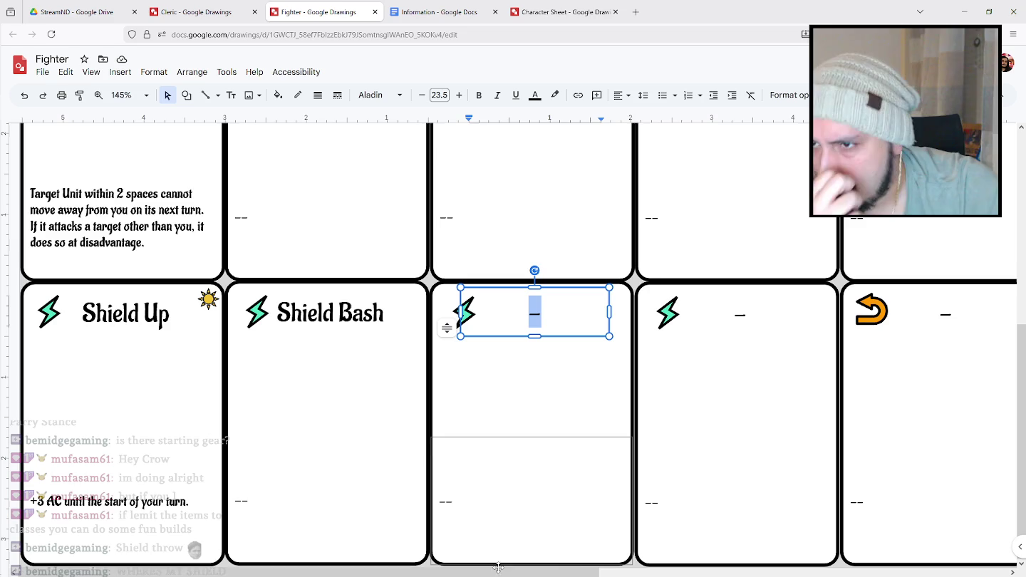
# Write Shield Bash's first rule: 'Deal STR damage to an adjacent Unit.'.
pyautogui.click(242, 500)
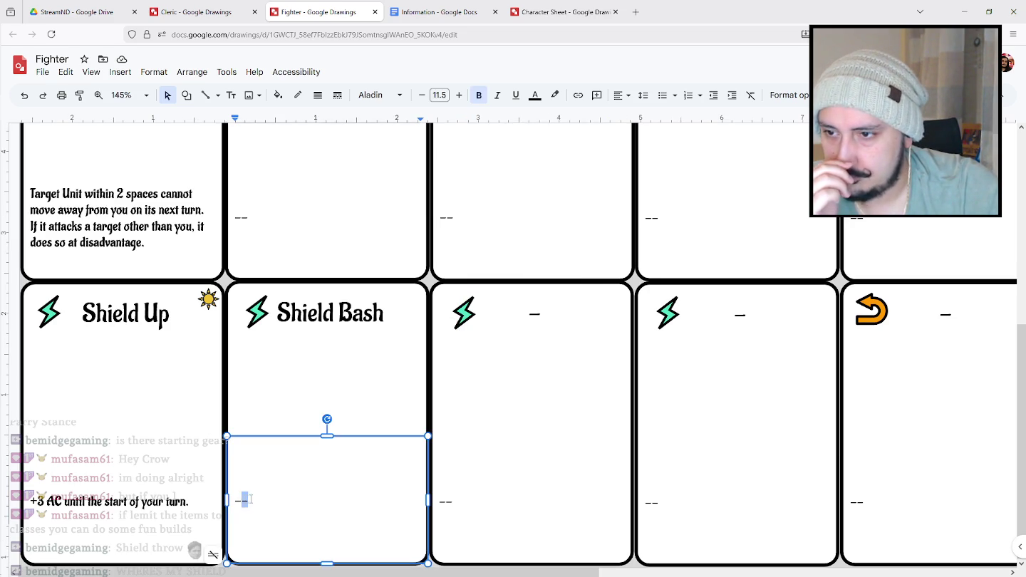
pyautogui.doubleClick(256, 501)
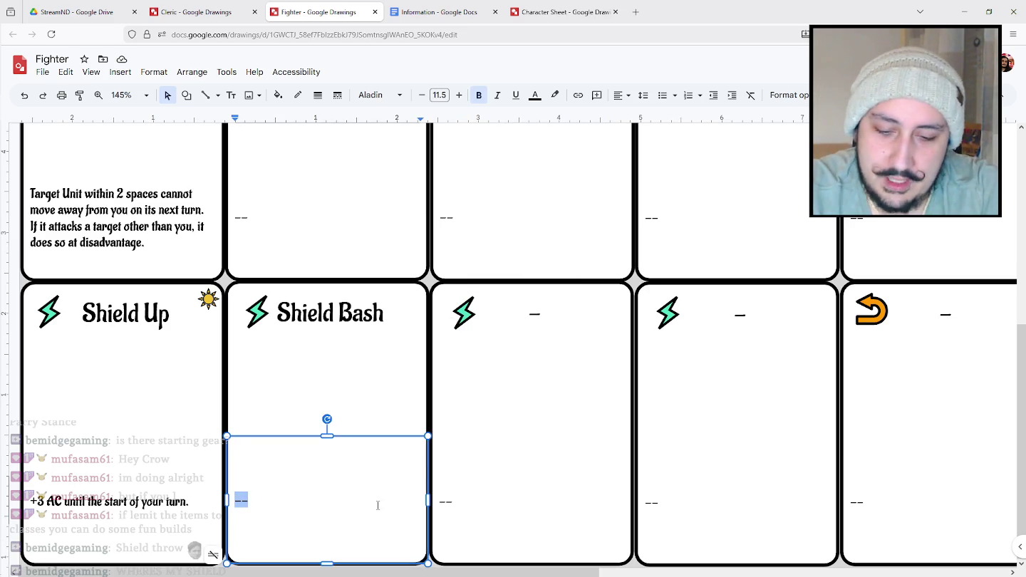
pyautogui.write('Deal STR')
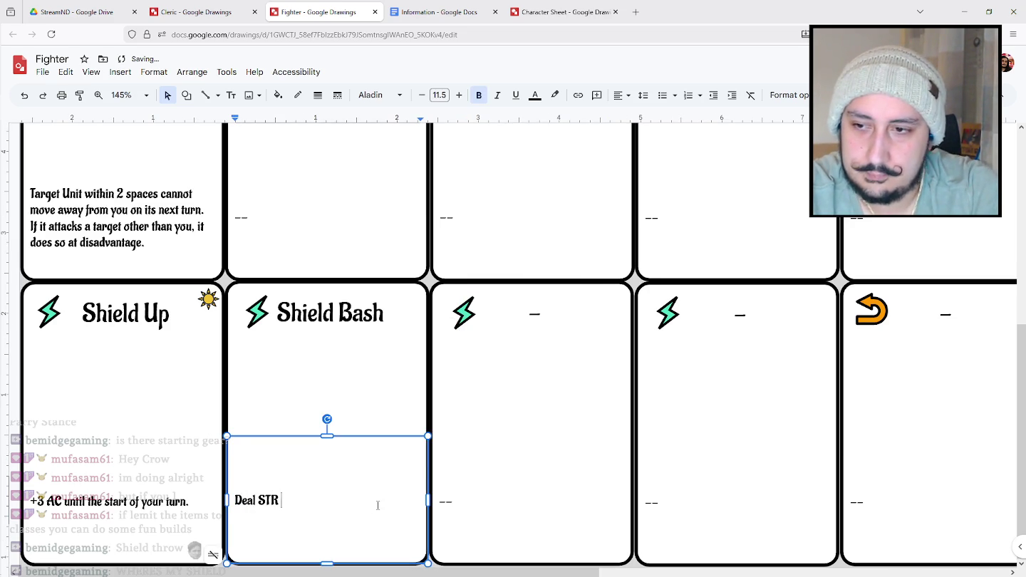
pyautogui.write(' damge')
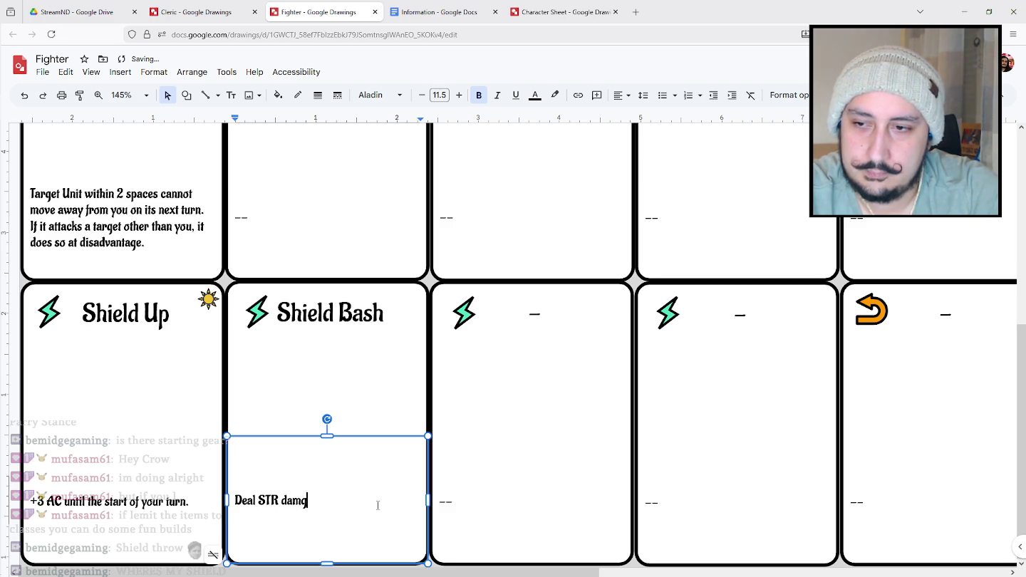
pyautogui.press('BackSpace')
pyautogui.write('age to an adj')
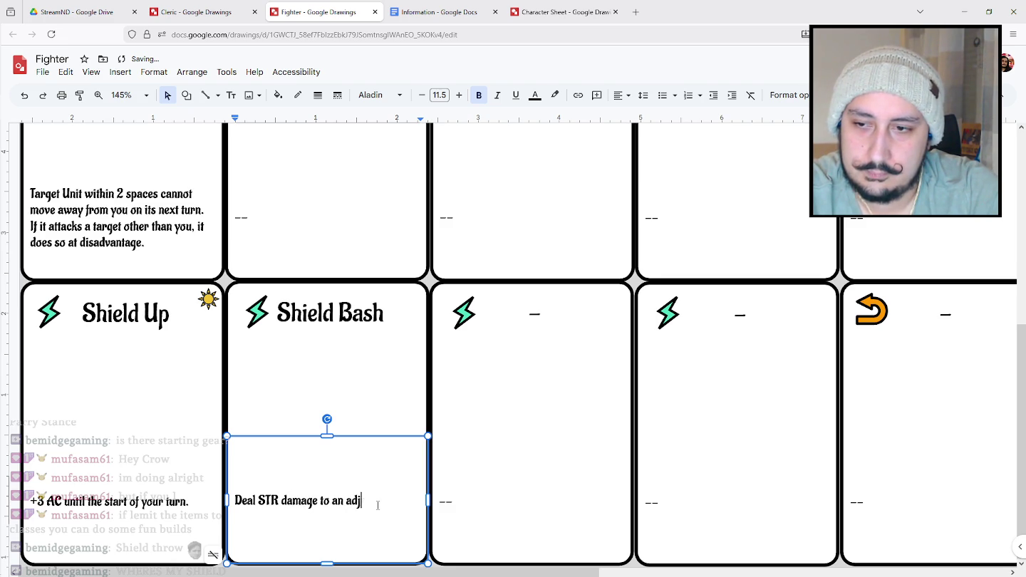
pyautogui.write('acen')
pyautogui.press('BackSpace')
pyautogui.press('BackSpace')
pyautogui.write('cent Uni')
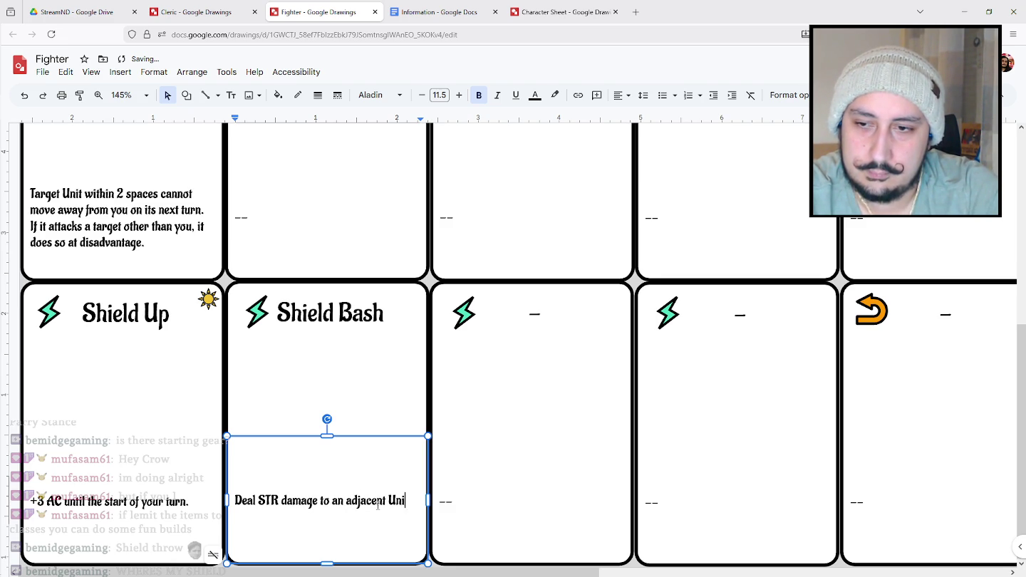
pyautogui.write('t.')
pyautogui.press('Return')
pyautogui.press('Return')
# Add the DEX save (8+level+STR) line and begin the knocked-prone failure line.
pyautogui.write('The must make a ')
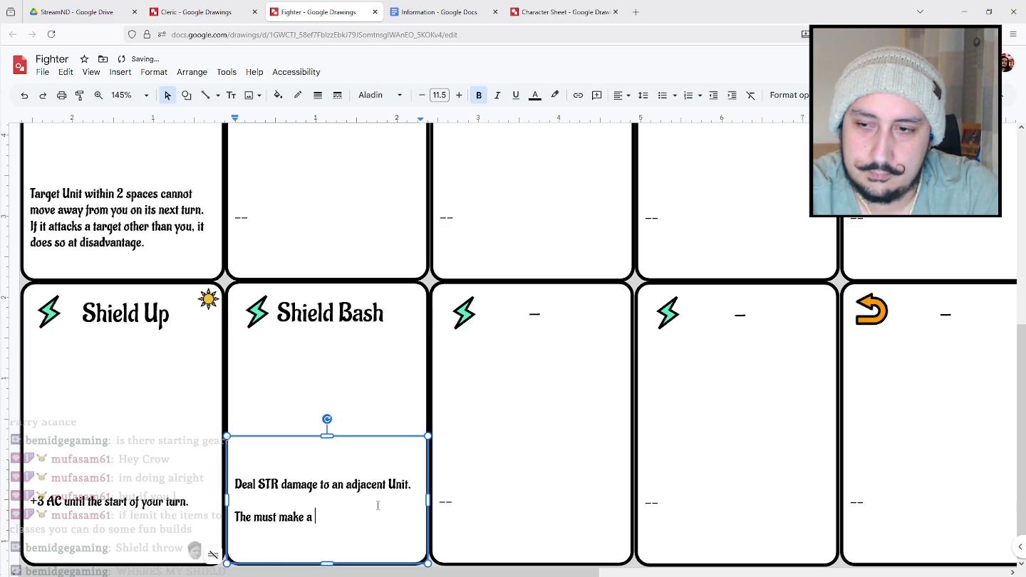
pyautogui.write('DEX save ')
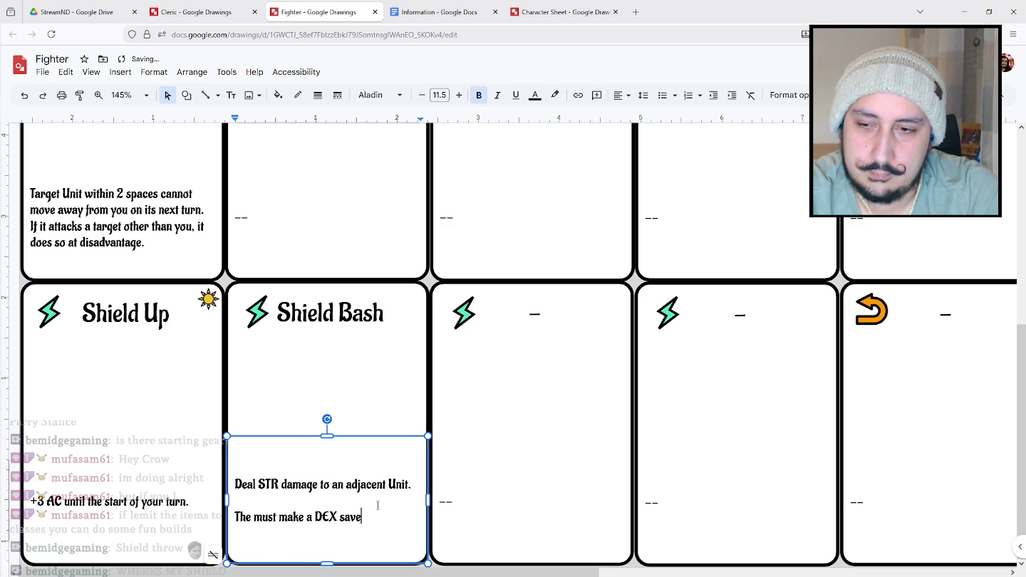
pyautogui.write('(8+level+')
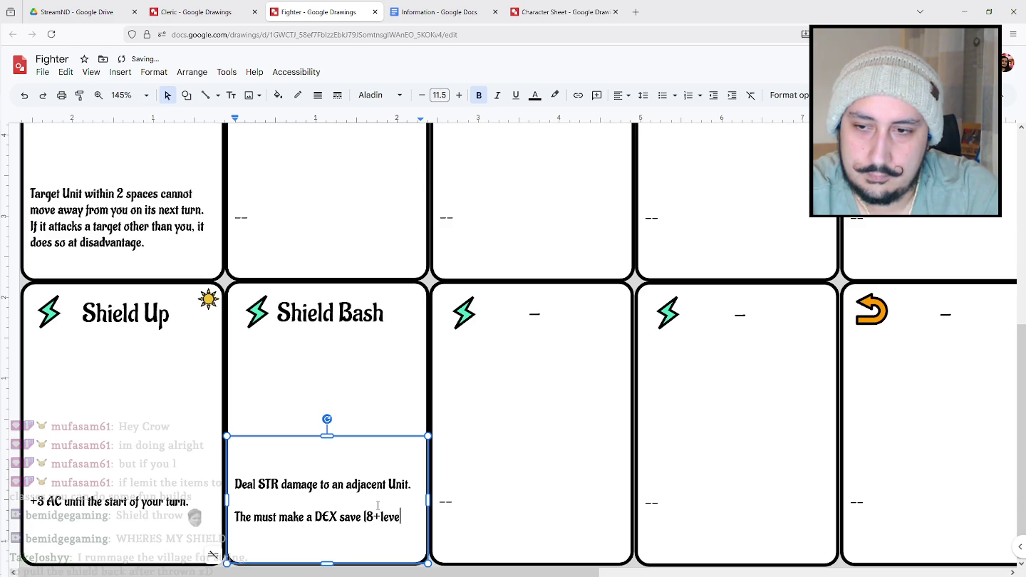
pyautogui.write('STR')
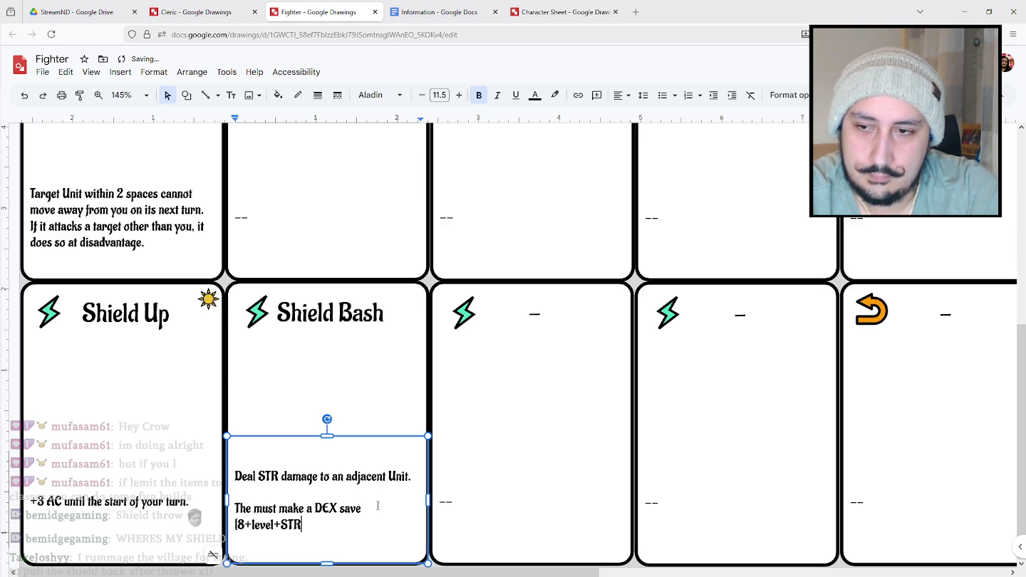
pyautogui.write(')')
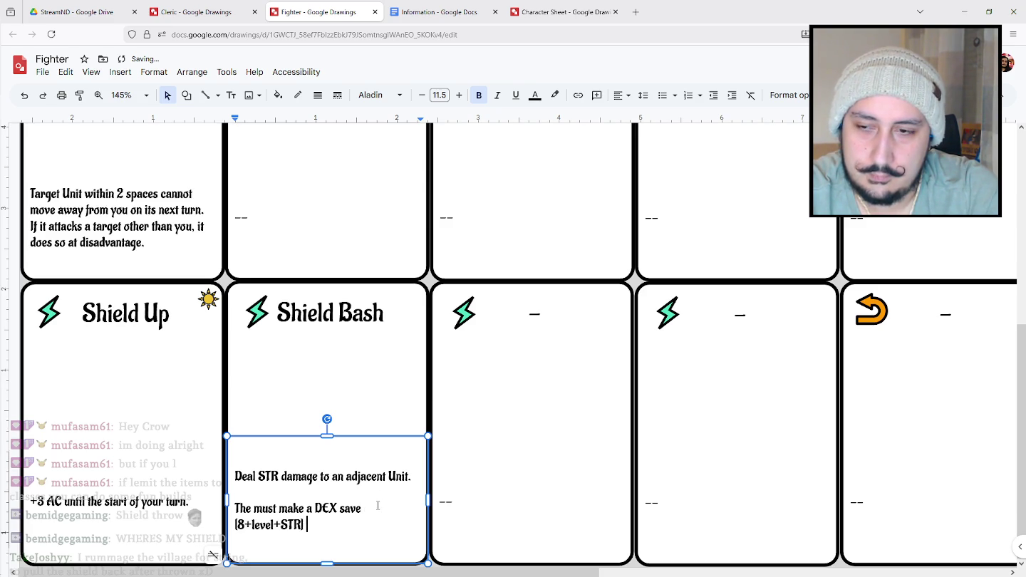
pyautogui.write('.')
pyautogui.press('Return')
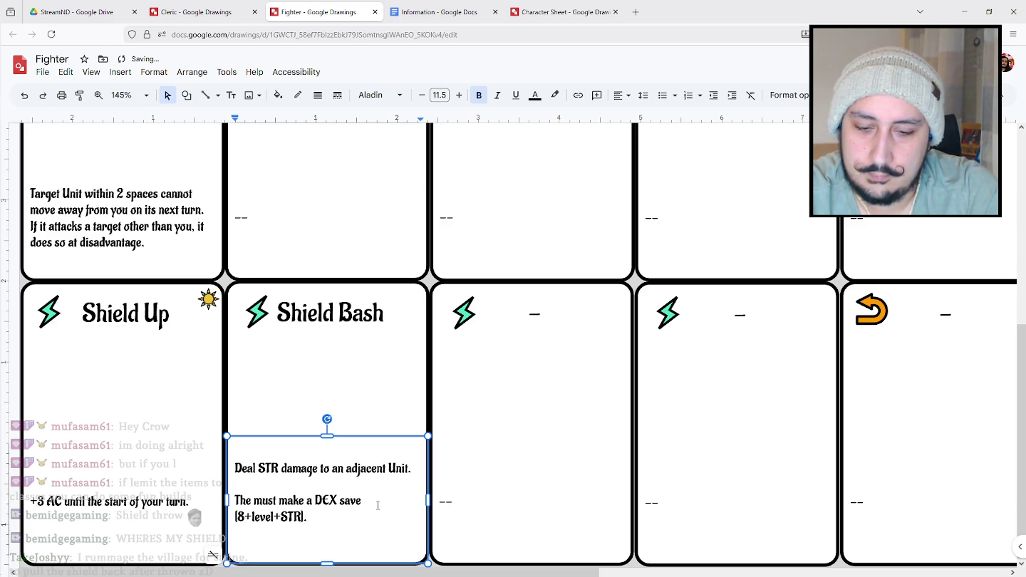
pyautogui.press('Return')
pyautogui.write('Failure:')
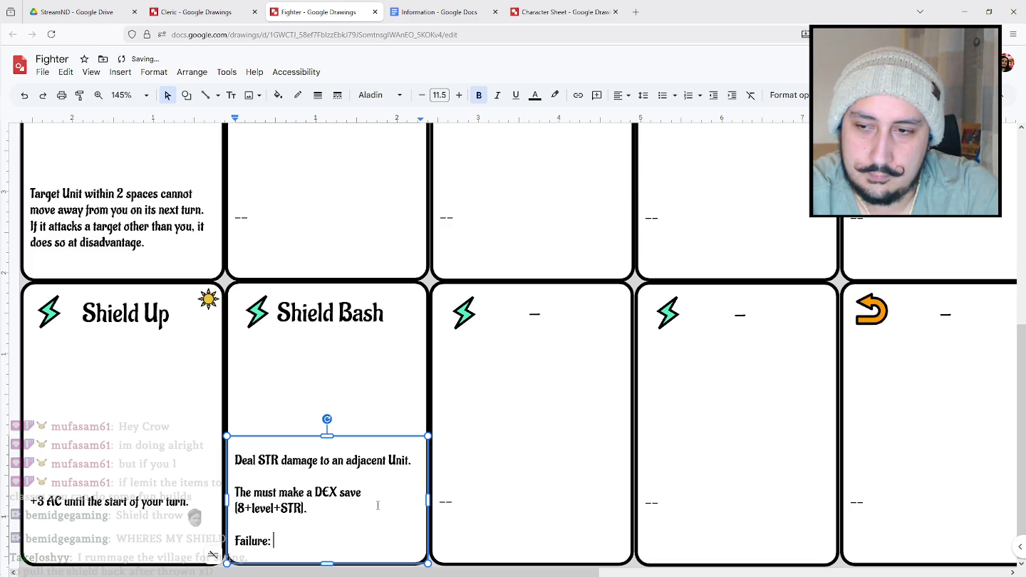
pyautogui.write('They are knocked prone')
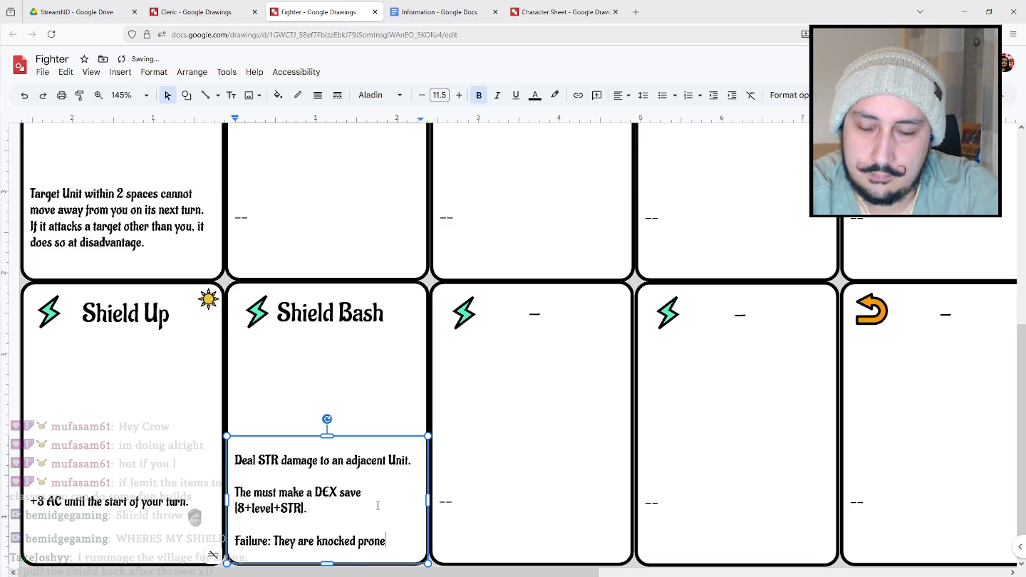
pyautogui.write('.')
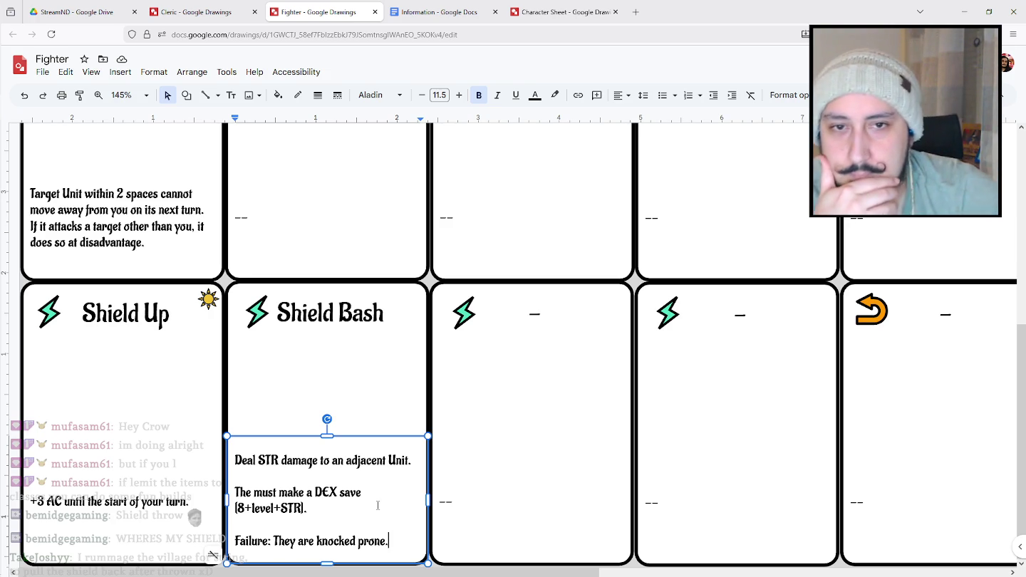
# Scroll the Fighter sheet to review the completed Shield Bash rules.
pyautogui.scroll(3, 467, 476)
pyautogui.scroll(-3, 502, 452)
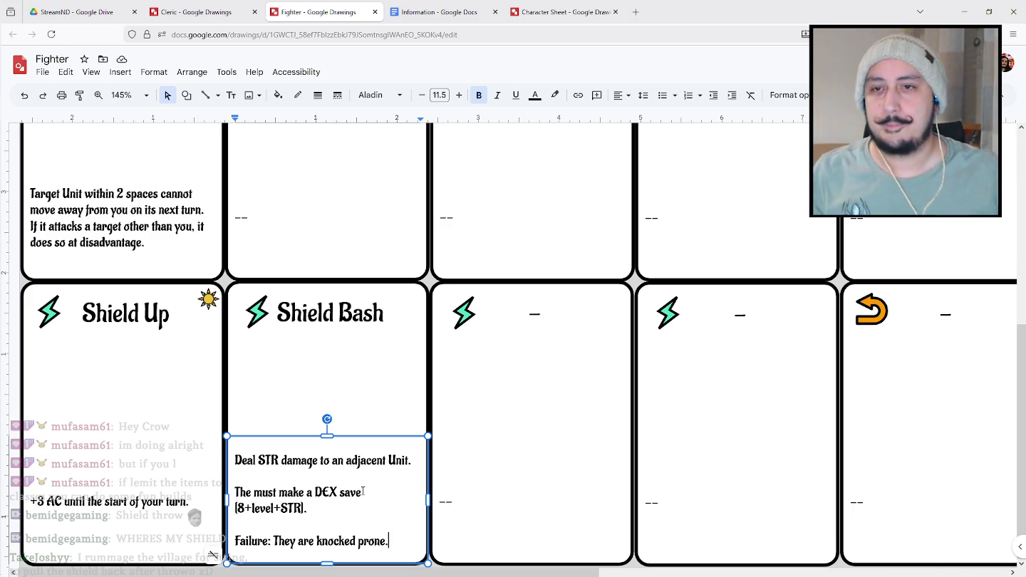
# Title the blank top-row card beside Threaten 'Hamstring'.
pyautogui.click(561, 414)
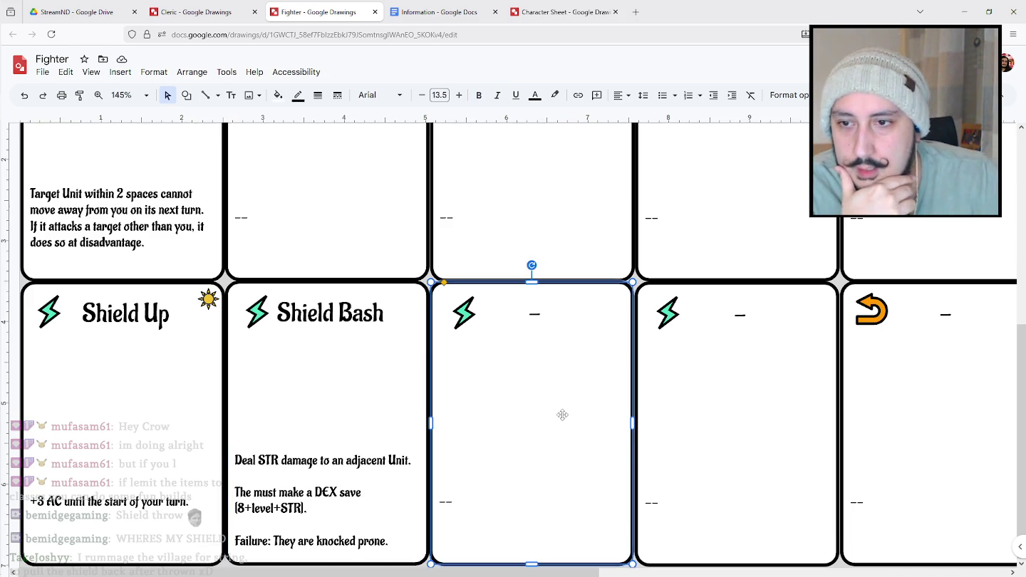
pyautogui.scroll(3, 580, 410)
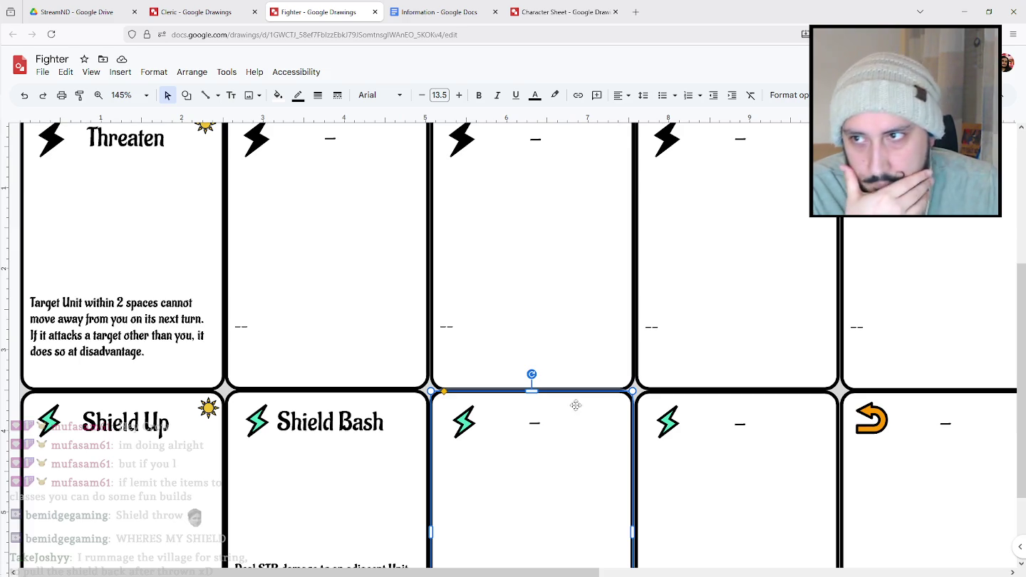
pyautogui.scroll(2, 555, 401)
pyautogui.scroll(-2, 530, 392)
pyautogui.scroll(2, 508, 376)
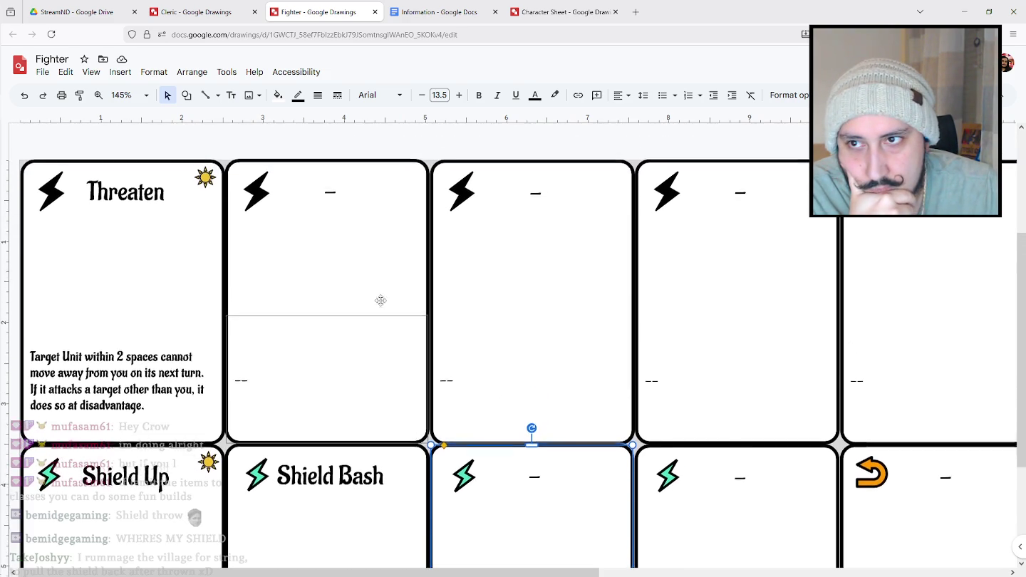
pyautogui.doubleClick(331, 192)
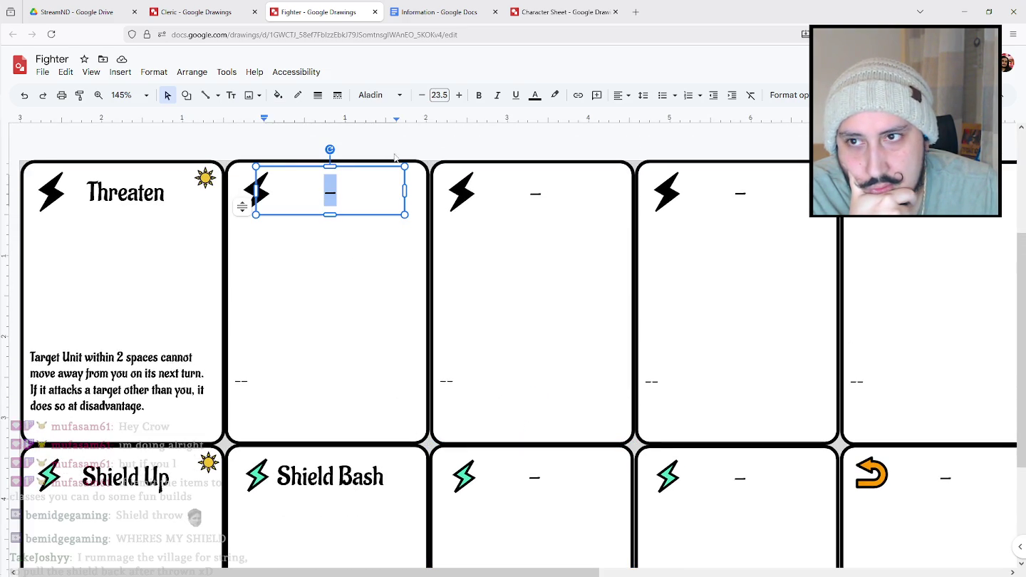
pyautogui.write('H')
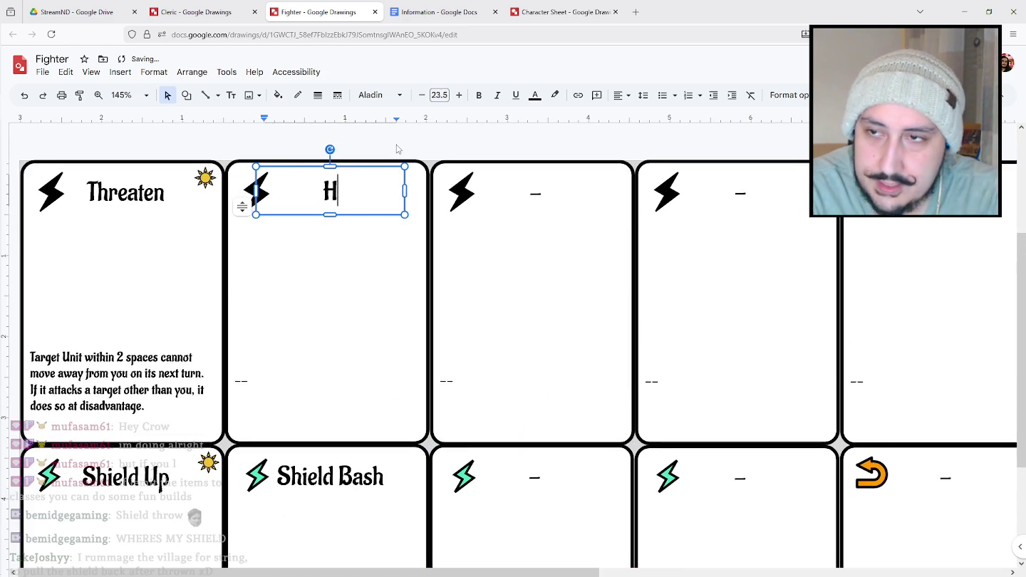
pyautogui.write('amstring')
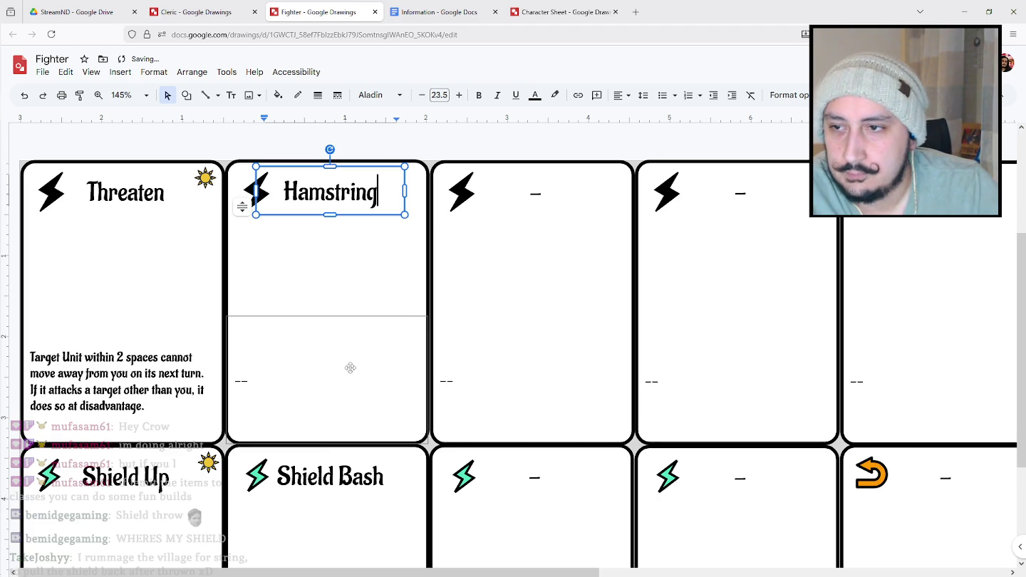
pyautogui.doubleClick(241, 380)
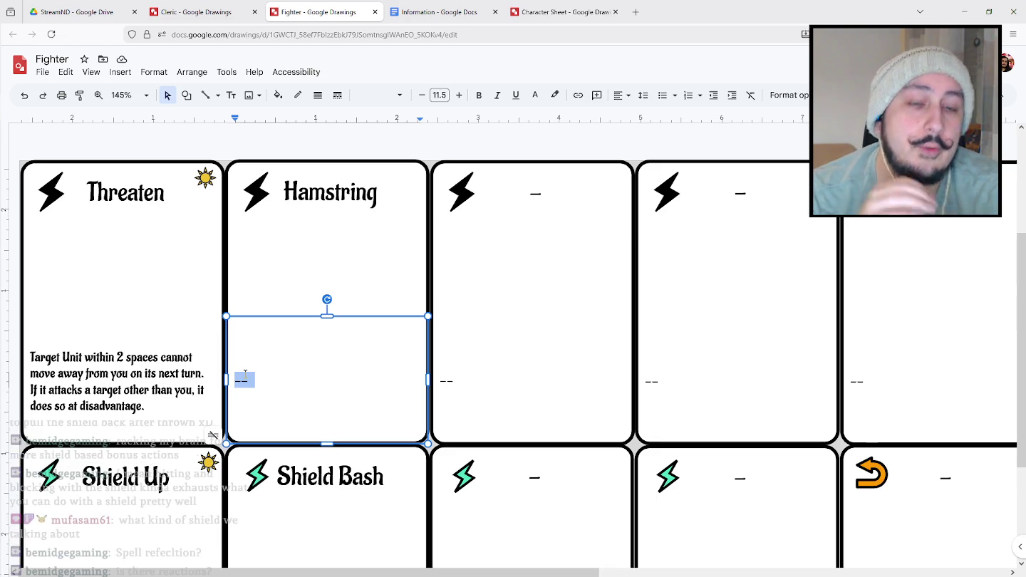
pyautogui.scroll(-5, 244, 373)
pyautogui.hscroll(3, 499, 385)
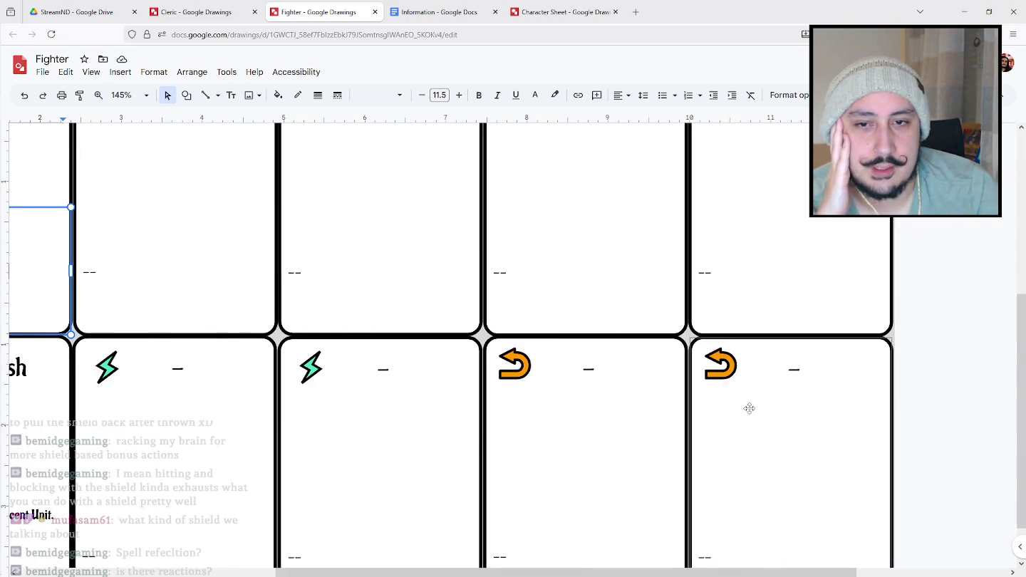
pyautogui.hscroll(-5, 698, 365)
pyautogui.scroll(3, 698, 365)
pyautogui.hscroll(5, 784, 427)
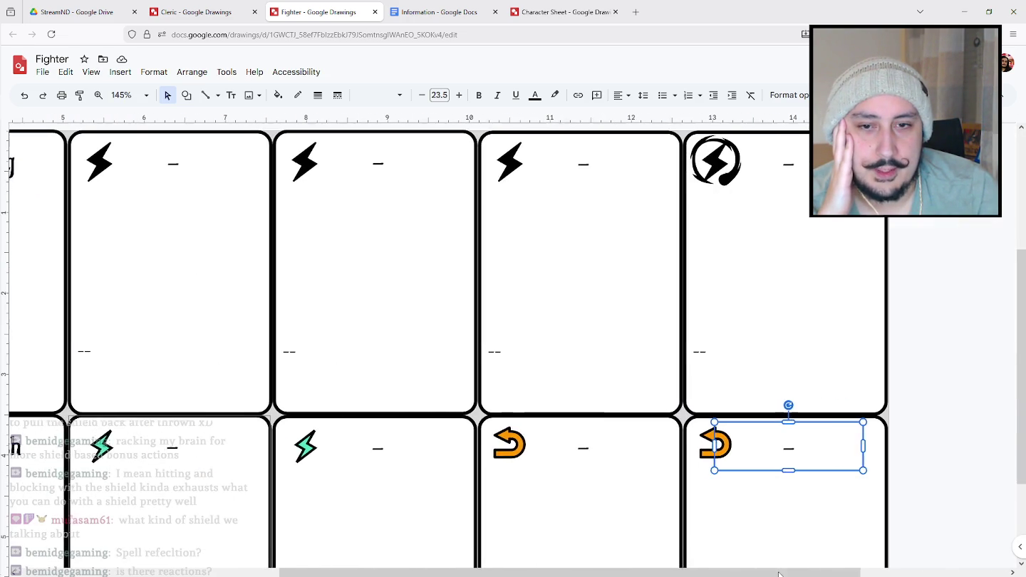
pyautogui.click(942, 431)
pyautogui.scroll(-3, 939, 437)
pyautogui.click(196, 11)
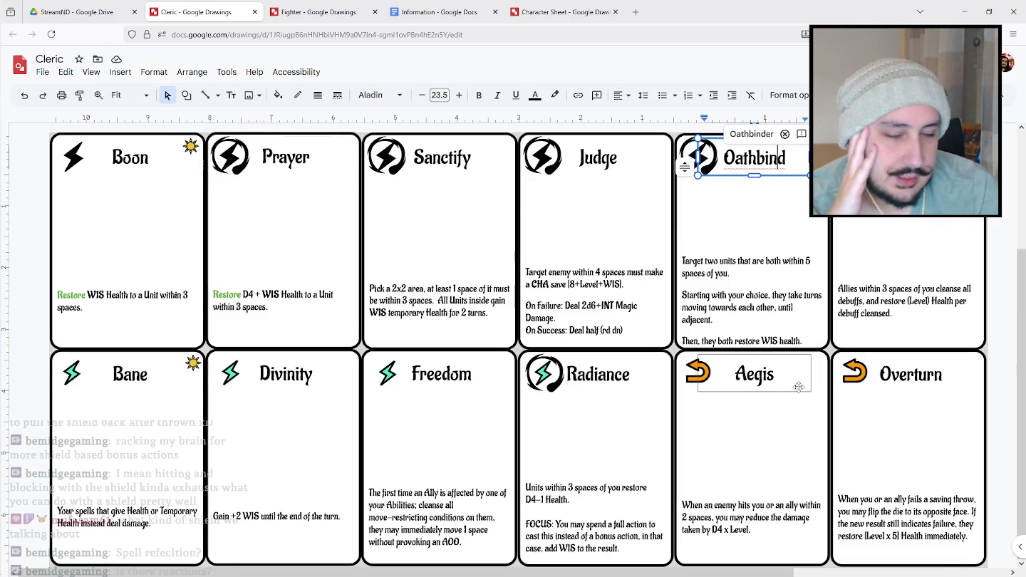
pyautogui.click(757, 502)
pyautogui.moveTo(715, 502); pyautogui.dragTo(782, 541)
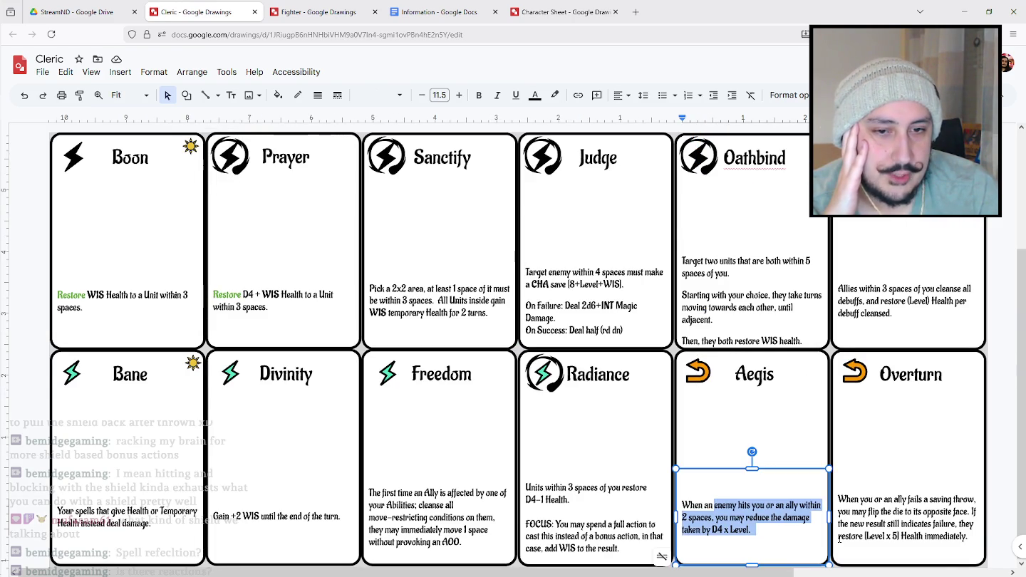
pyautogui.click(907, 513)
pyautogui.click(842, 498)
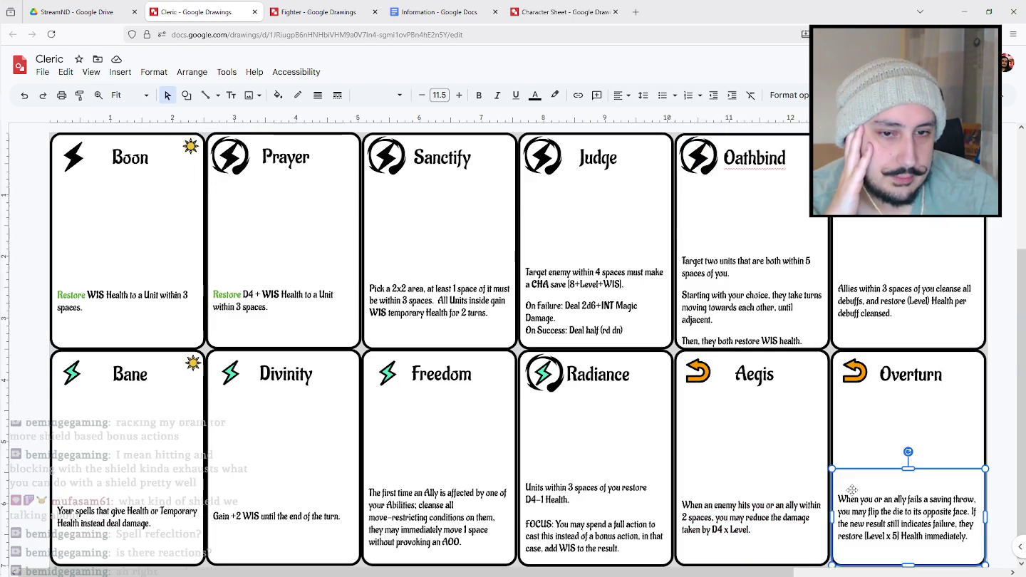
pyautogui.moveTo(869, 497); pyautogui.dragTo(997, 551)
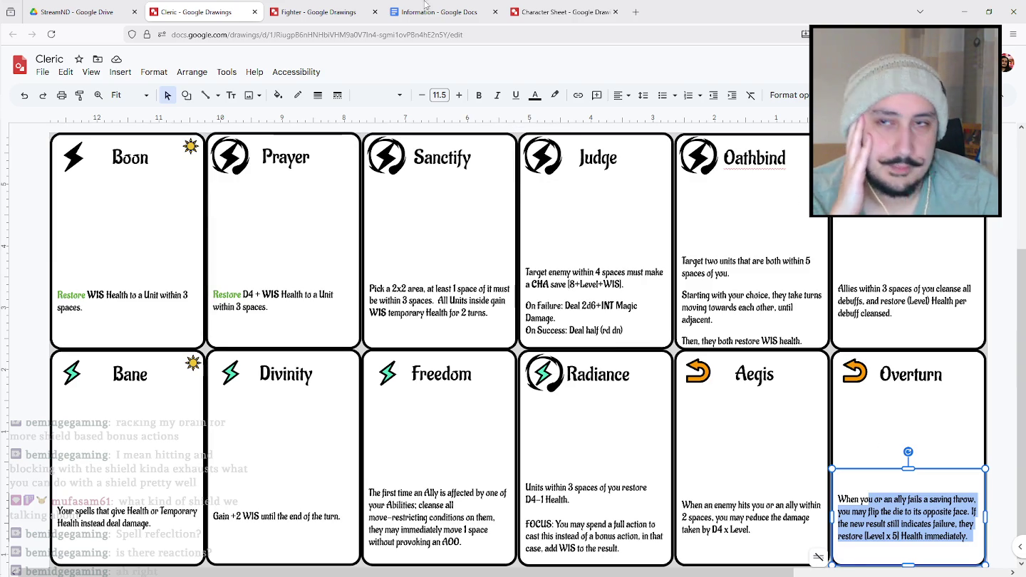
pyautogui.click(321, 11)
# Title the first orange-arrow reaction card 'Interpose'.
pyautogui.hscroll(-2, 553, 314)
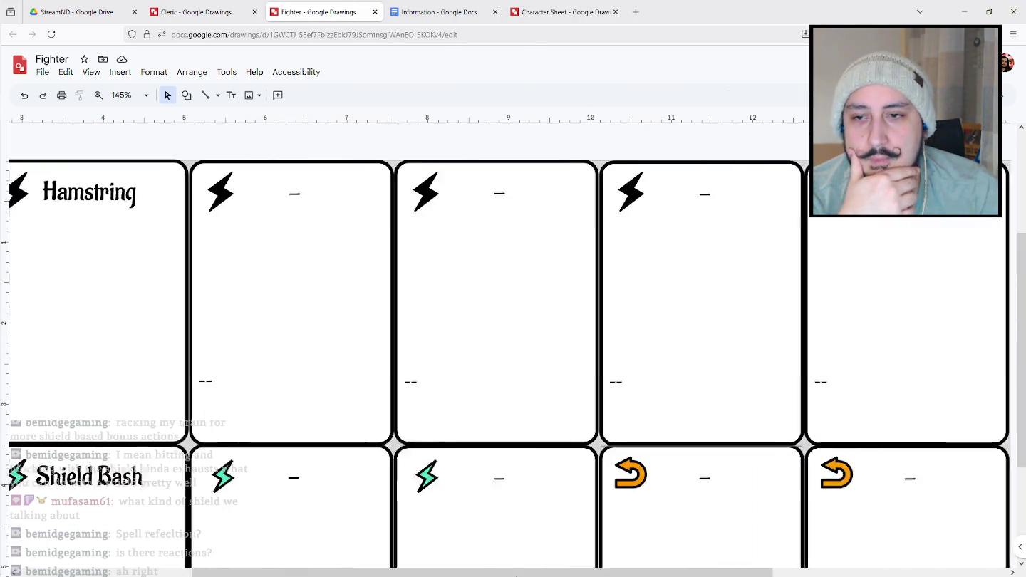
pyautogui.hscroll(-2, 641, 306)
pyautogui.scroll(-1, 810, 295)
pyautogui.doubleClick(835, 425)
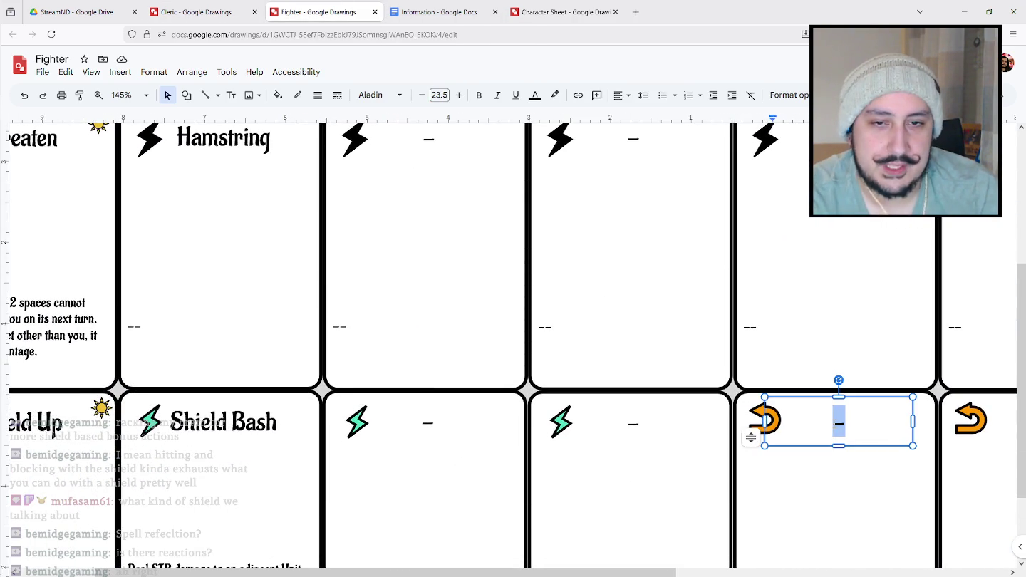
pyautogui.write('Interpose')
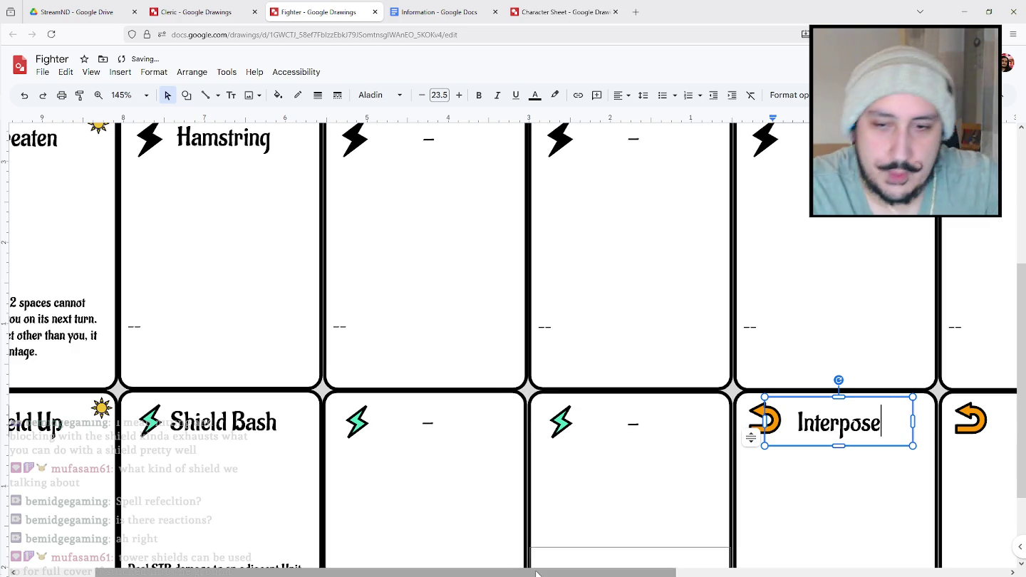
# Title the card beside Shield Bash 'Shield Wall'.
pyautogui.hscroll(3, 819, 417)
pyautogui.click(817, 423)
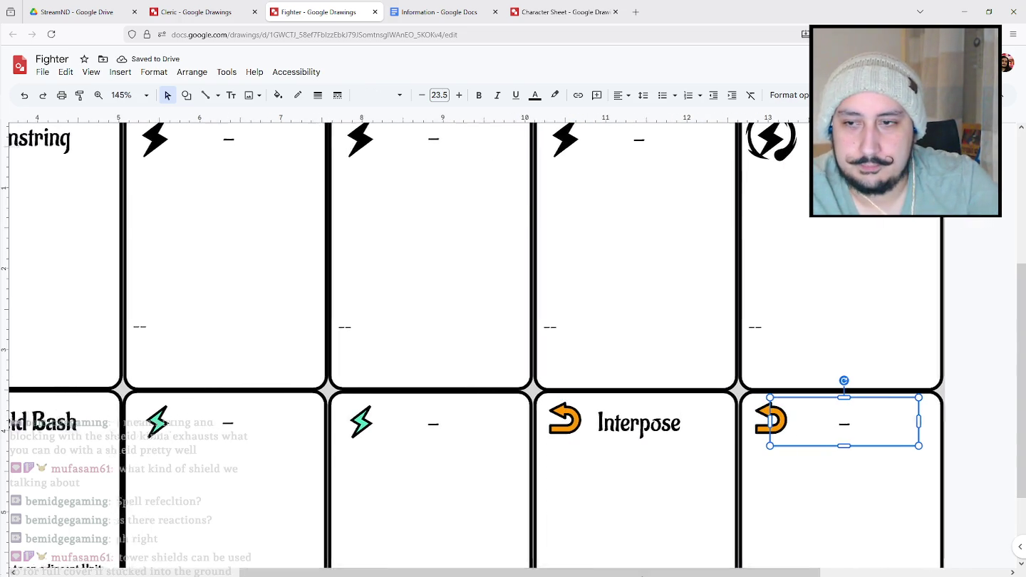
pyautogui.hscroll(-5, 816, 423)
pyautogui.click(531, 428)
pyautogui.click(529, 427)
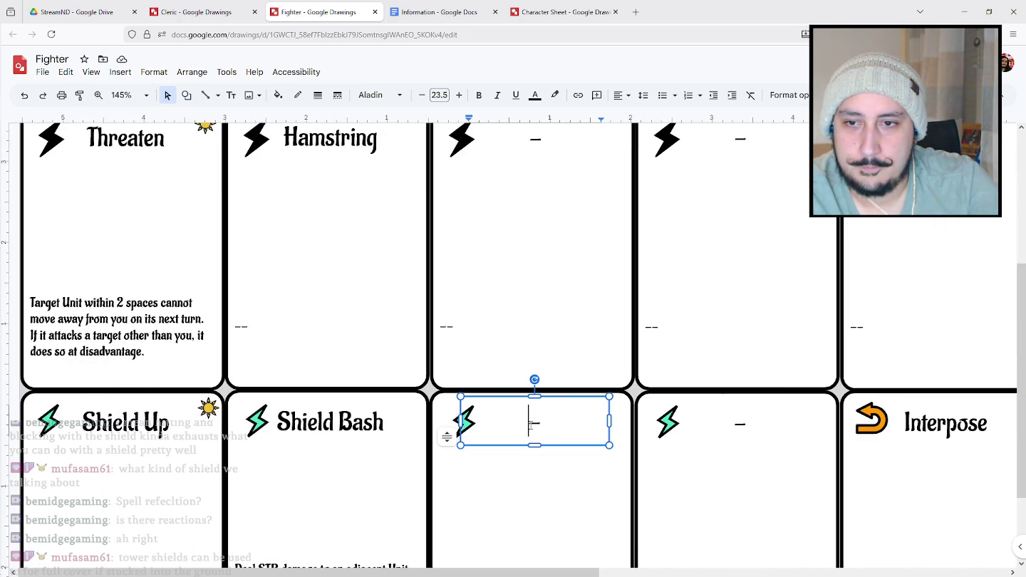
pyautogui.doubleClick(530, 426)
pyautogui.write('Shield W')
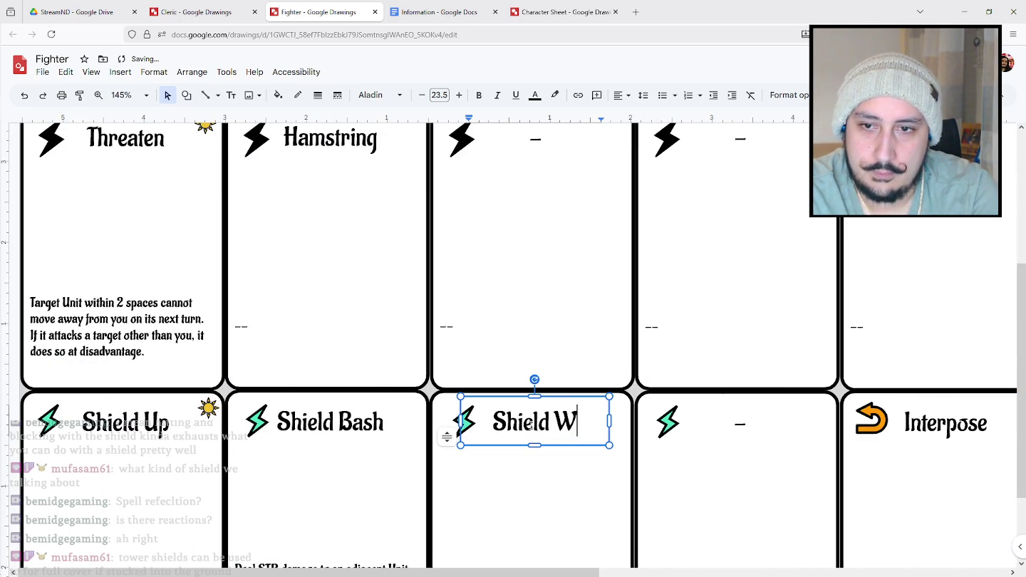
pyautogui.write('all')
pyautogui.scroll(-2, 530, 491)
pyautogui.click(530, 491)
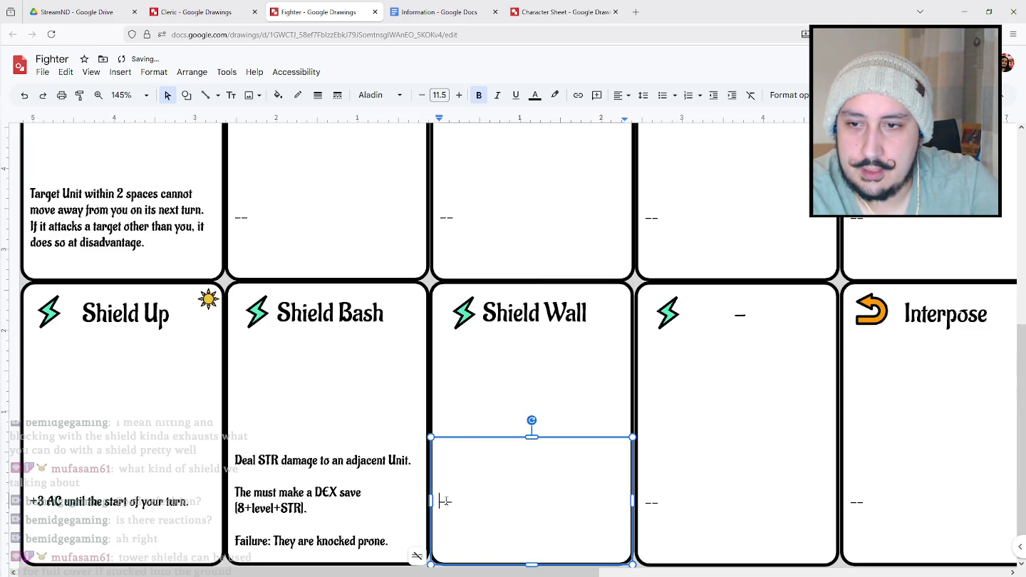
pyautogui.doubleClick(534, 500)
# Write Shield Wall's rules: allies gain +2 AC, and you take half their damage.
pyautogui.write('You and ad')
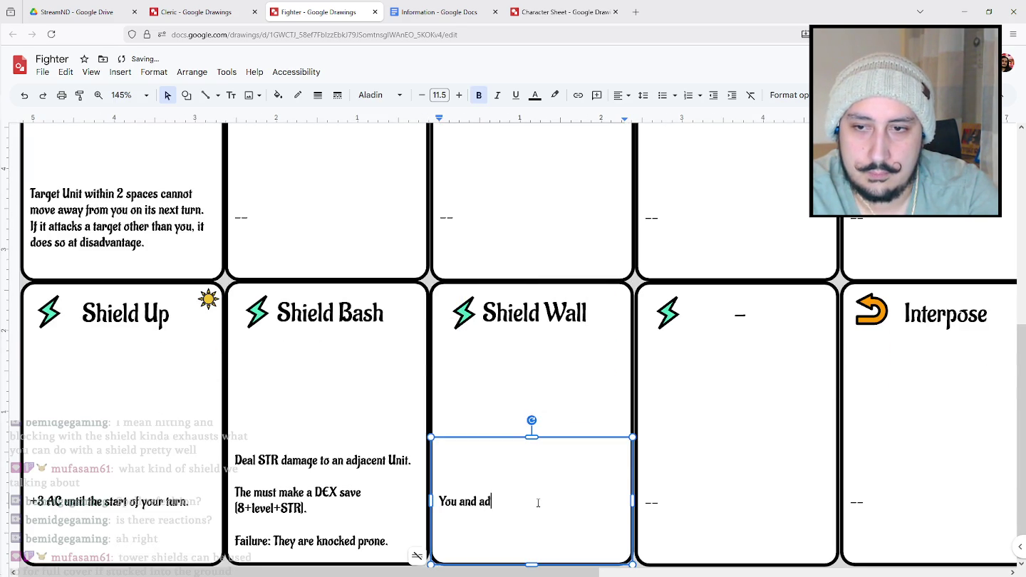
pyautogui.write('lies ')
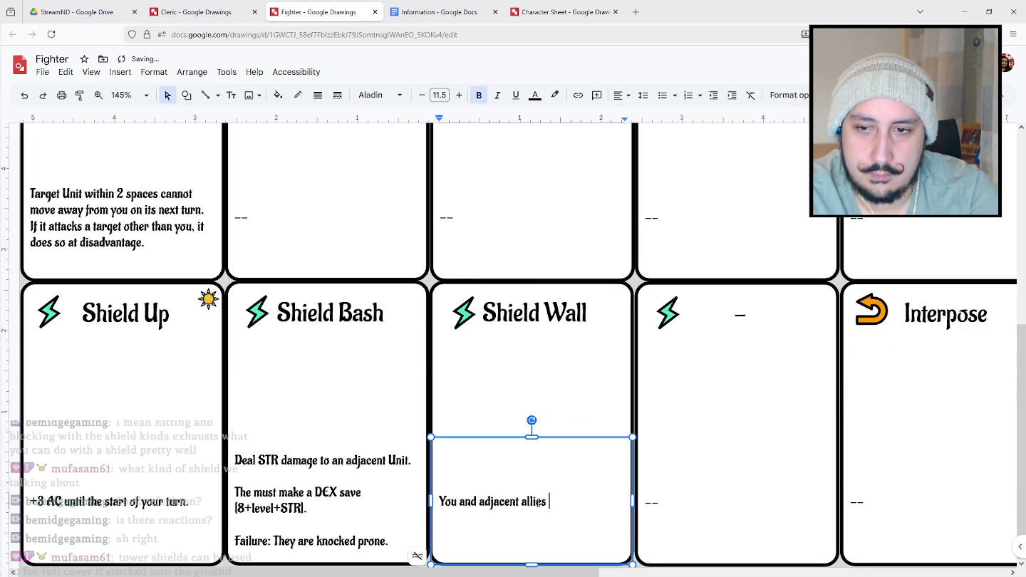
pyautogui.write('gain +2 ')
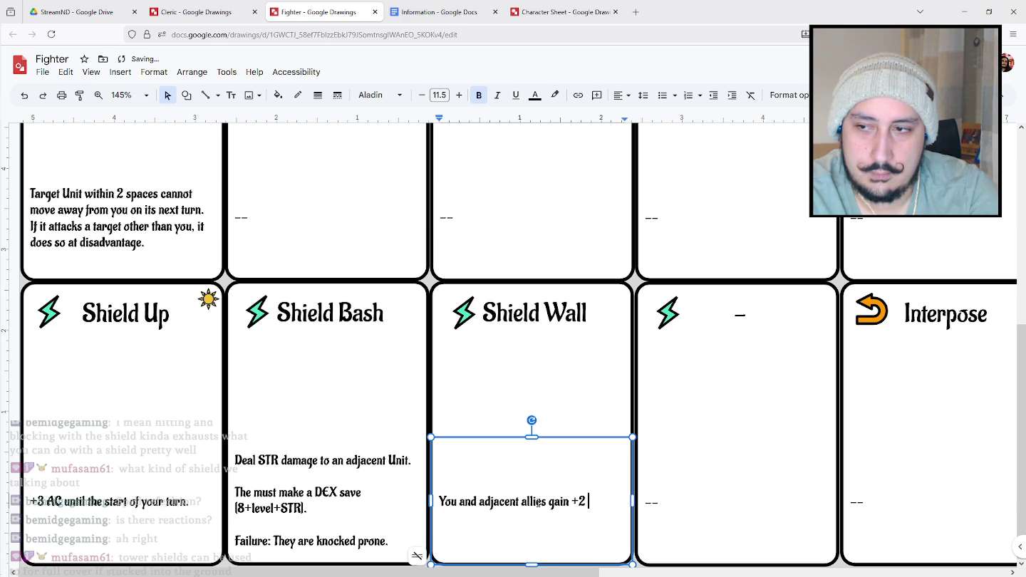
pyautogui.write('AC until the ')
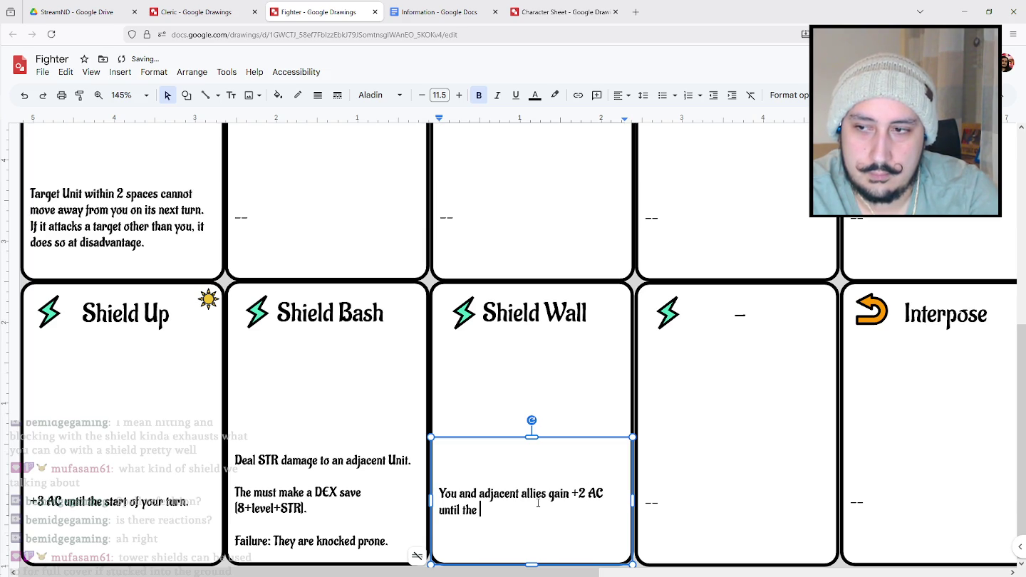
pyautogui.write('start of your ')
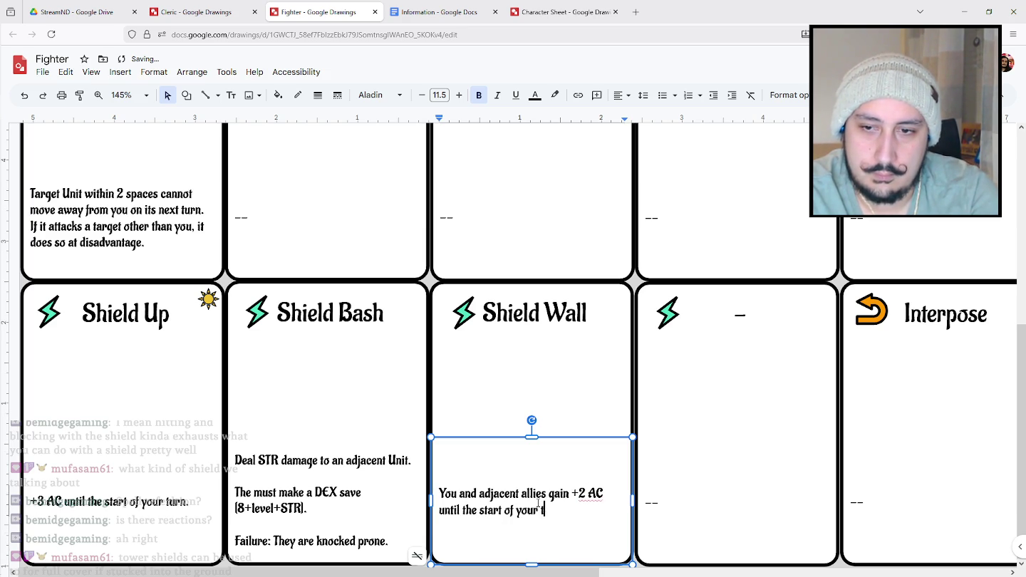
pyautogui.write('turn.')
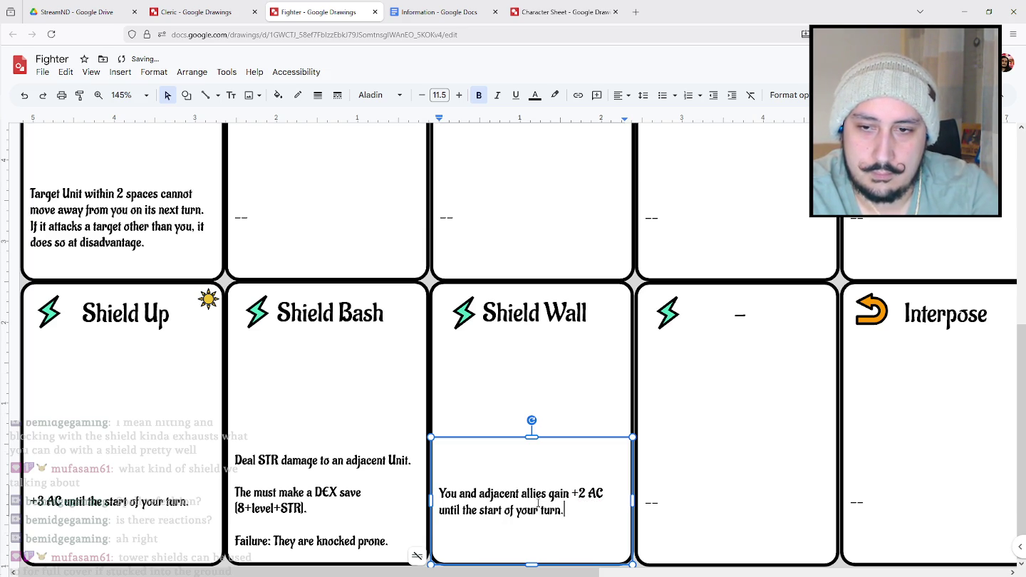
pyautogui.write(' Take half of a')
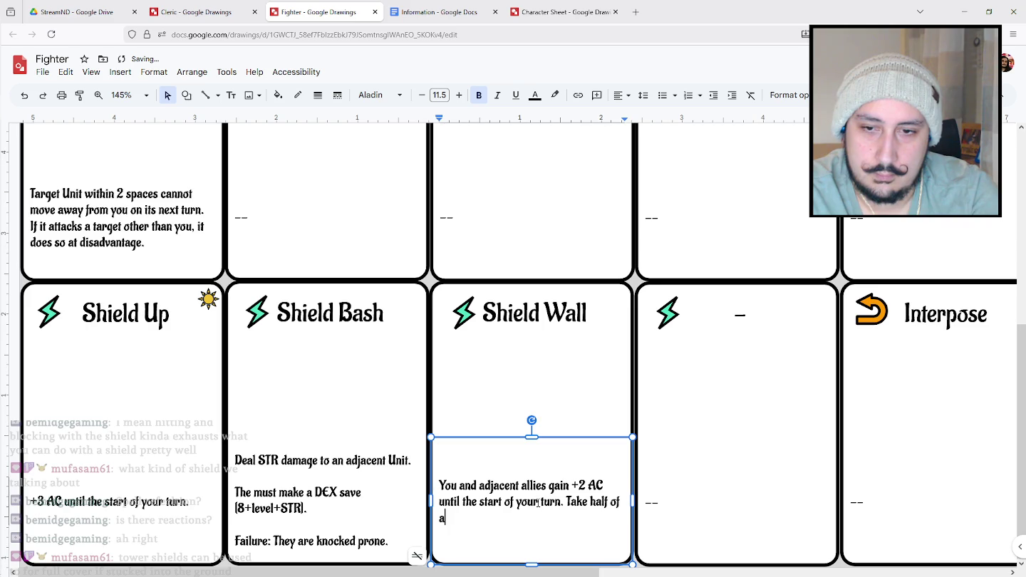
pyautogui.write('ll damage suf')
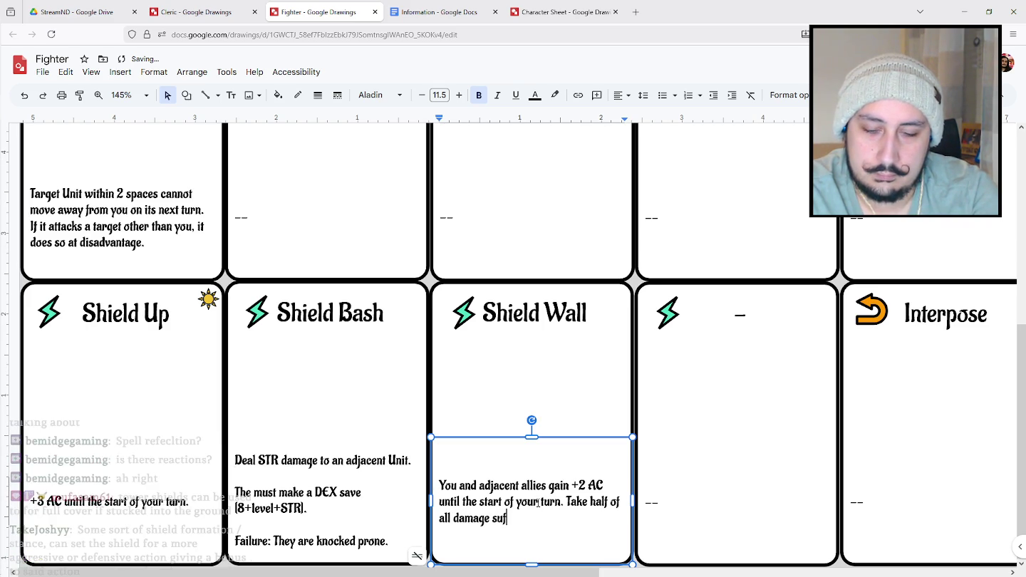
pyautogui.write('fered by allies ')
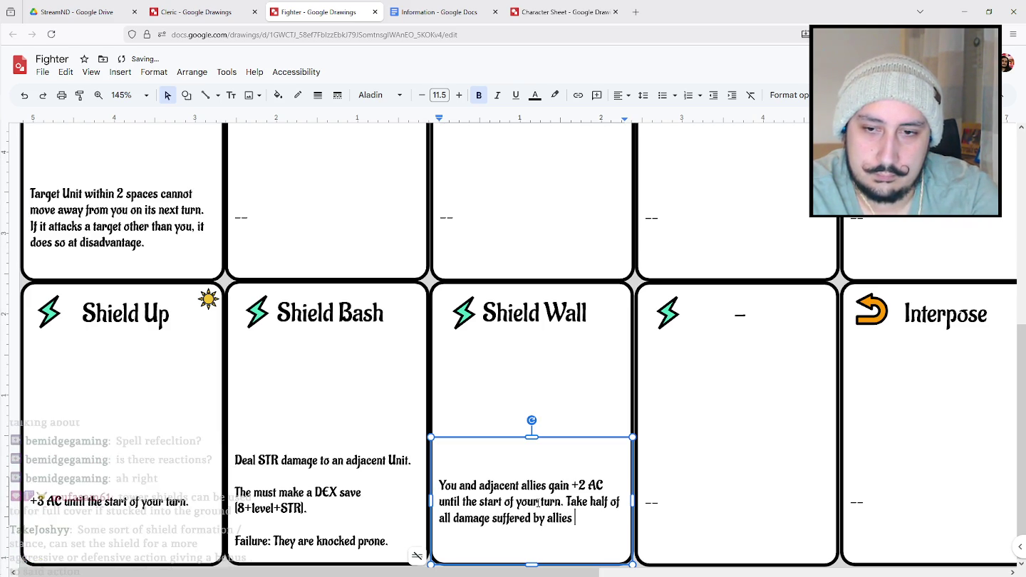
pyautogui.write('durign')
pyautogui.press('BackSpace')
pyautogui.press('BackSpace')
pyautogui.press('BackSpace')
pyautogui.write('in')
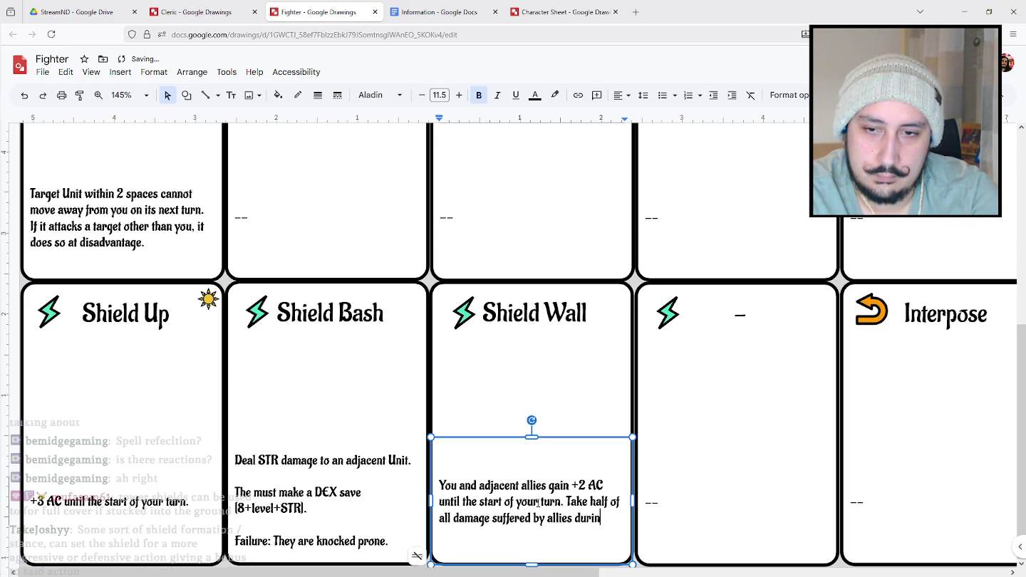
pyautogui.write('g this time.')
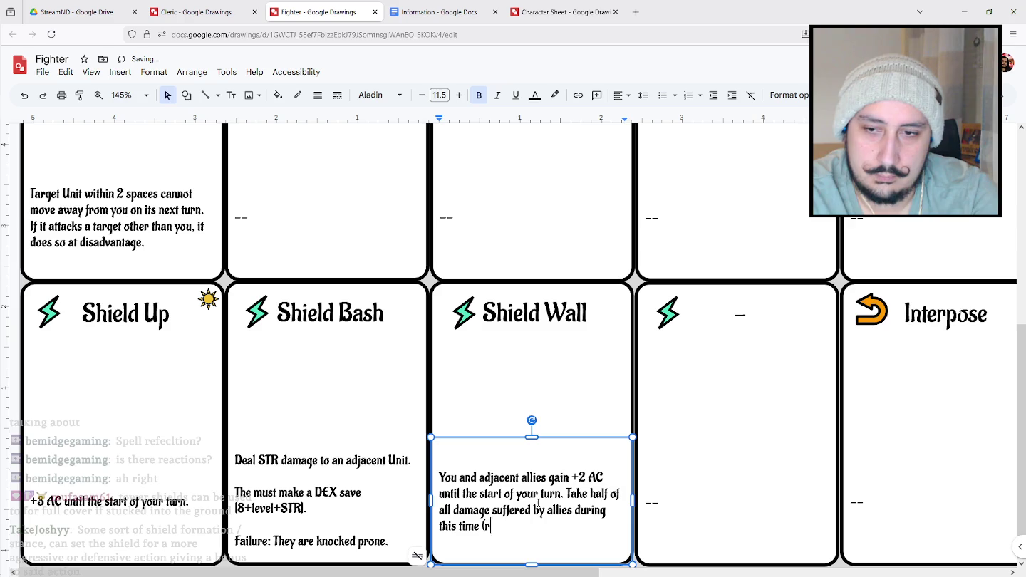
pyautogui.write('educing their')
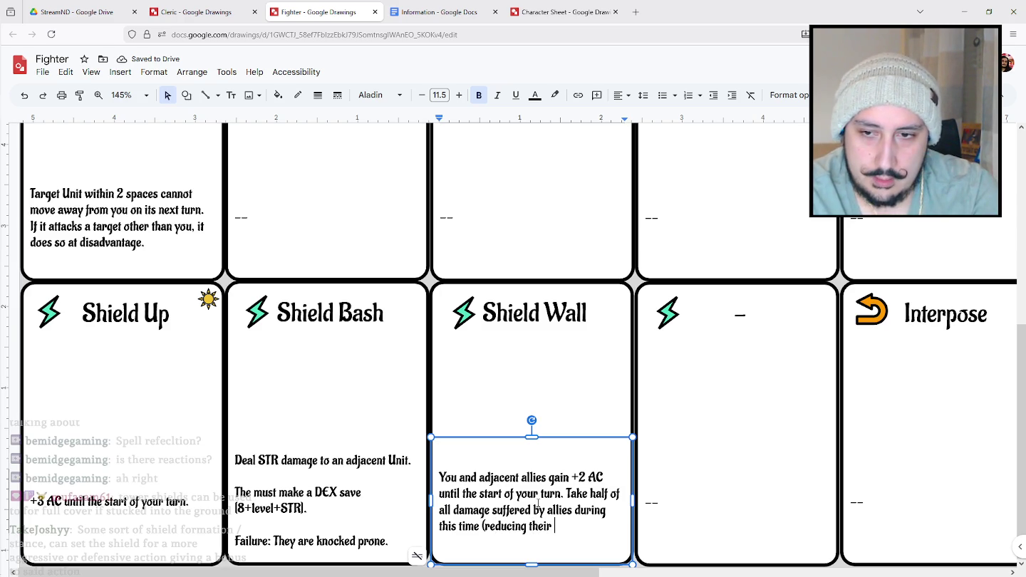
pyautogui.write('d')
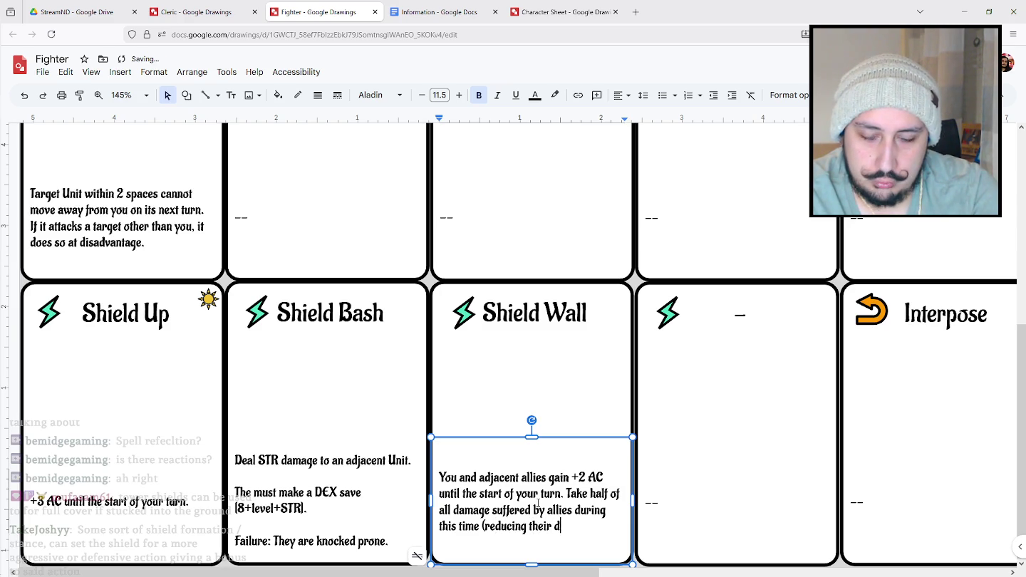
pyautogui.write('amage taken')
pyautogui.write(')')
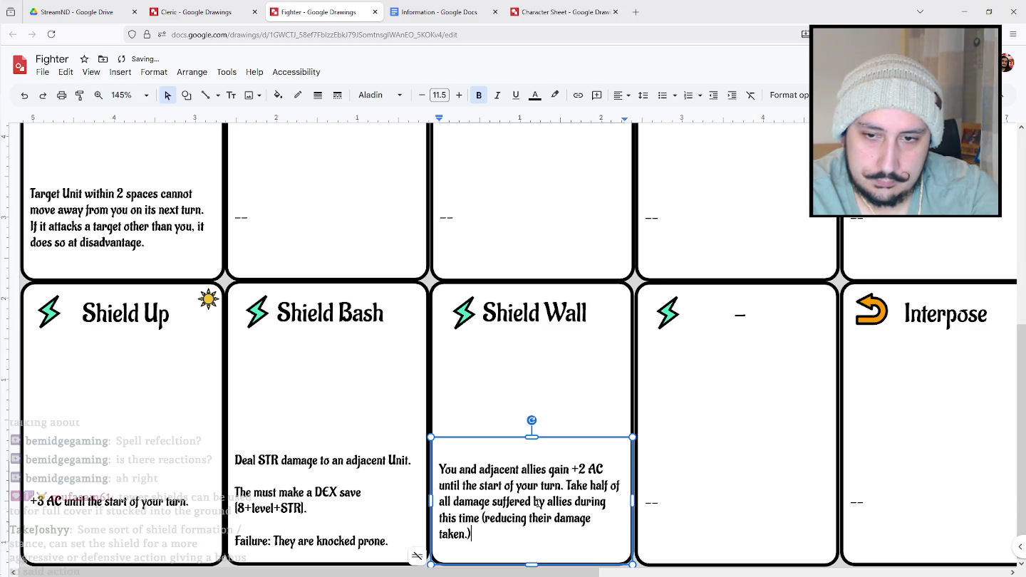
pyautogui.press('BackSpace')
pyautogui.press('BackSpace')
pyautogui.write(').')
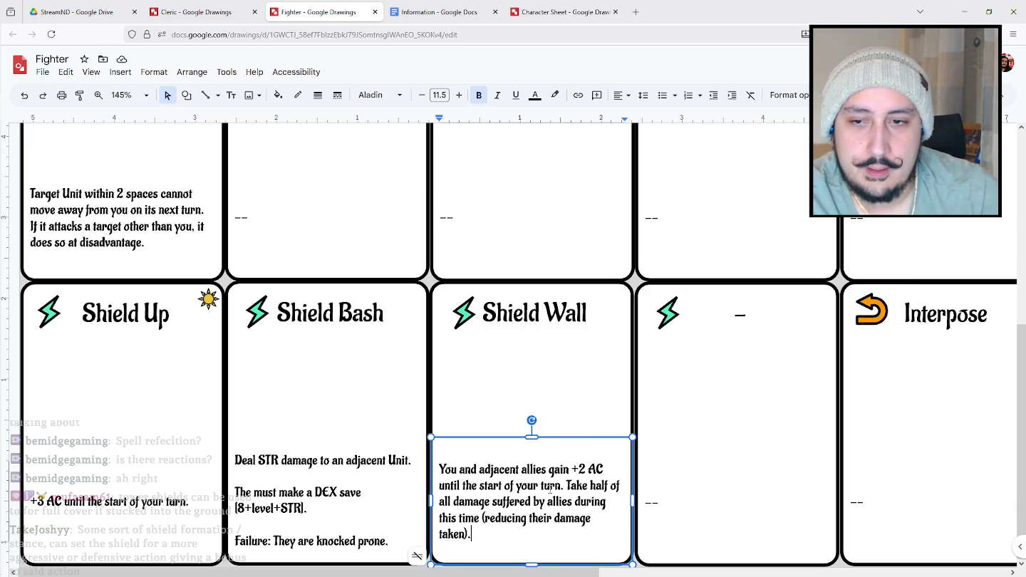
# Insert 'next' before 'turn' so Shield Wall lasts until your next turn.
pyautogui.click(542, 485)
pyautogui.write('next')
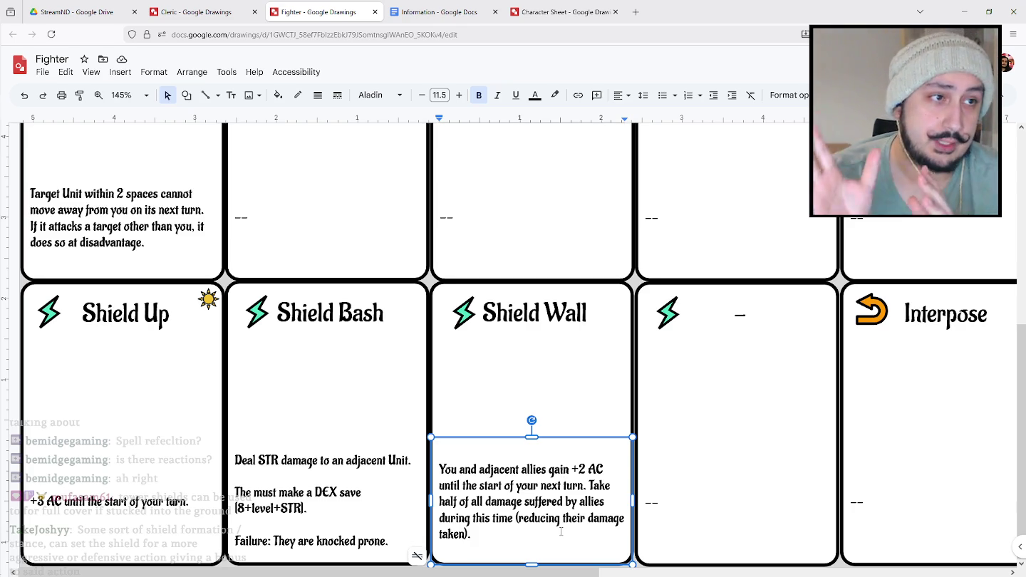
# Replace the fourth card's placeholder title with 'Cover'.
pyautogui.click(740, 314)
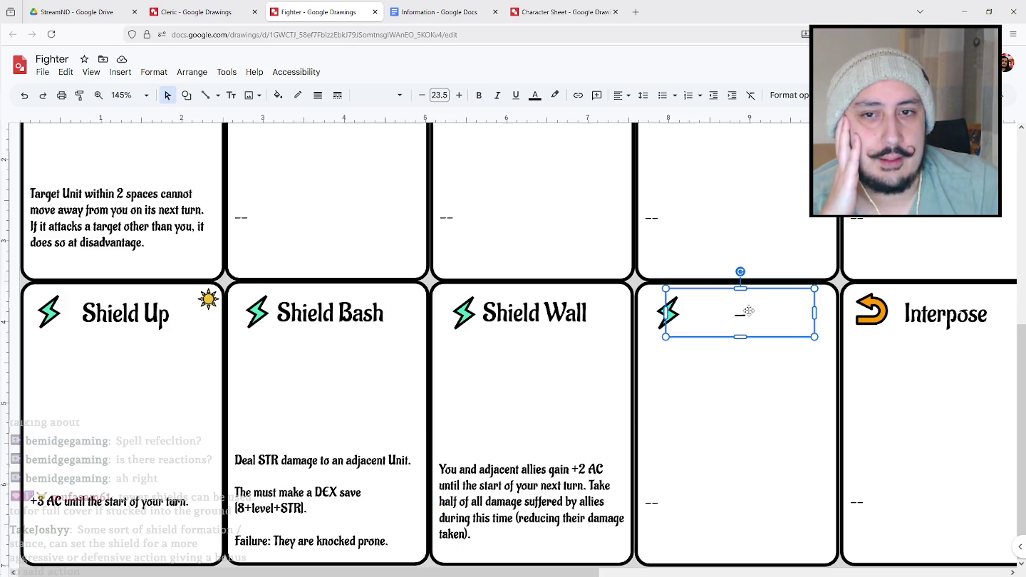
pyautogui.doubleClick(740, 313)
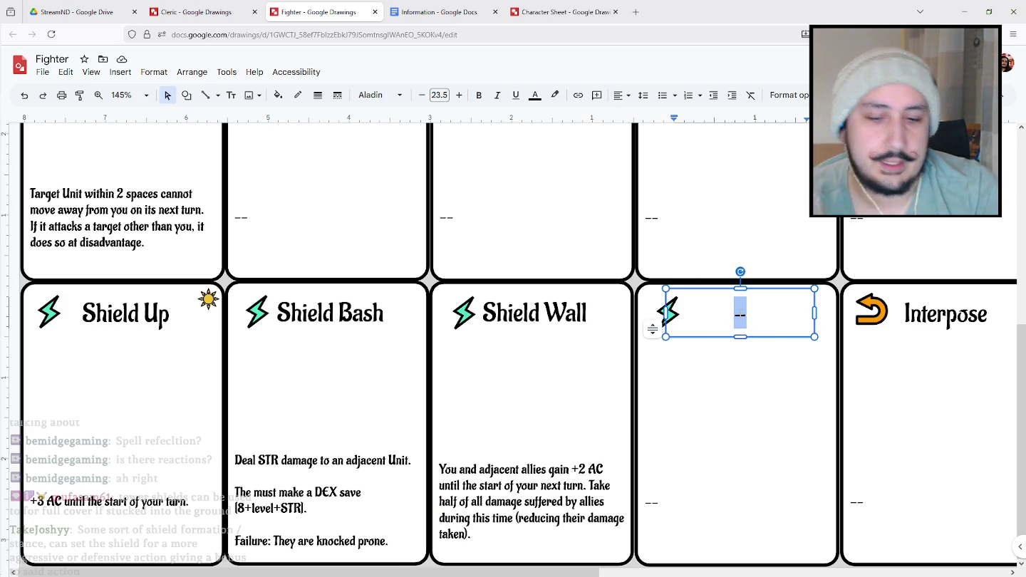
pyautogui.write('Cover')
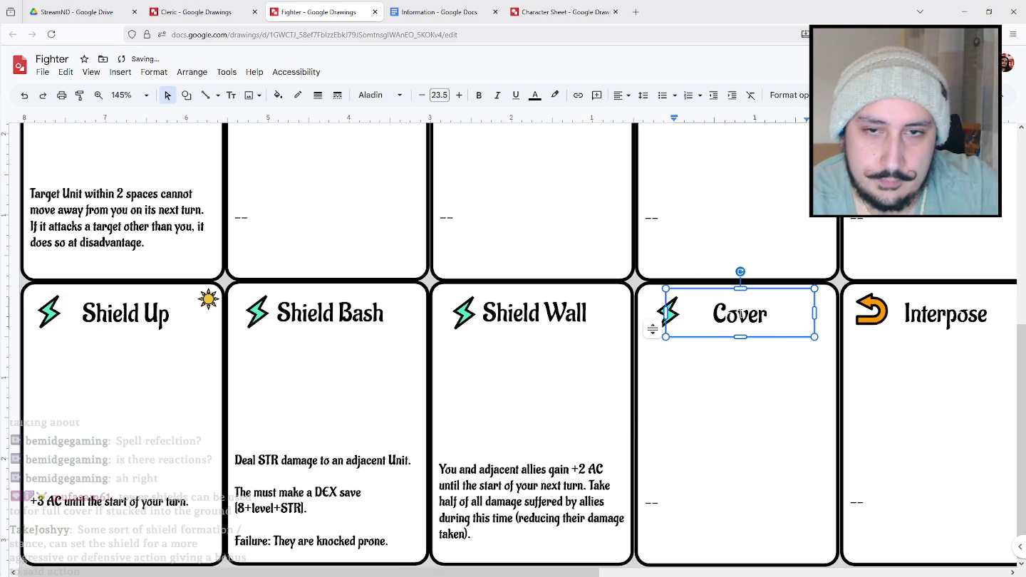
pyautogui.click(651, 503)
# Write the Cover rule: Ranged attacks against you or an adjacent Ally have disadvantage; gain advantage on DEX saves.
pyautogui.doubleClick(651, 503)
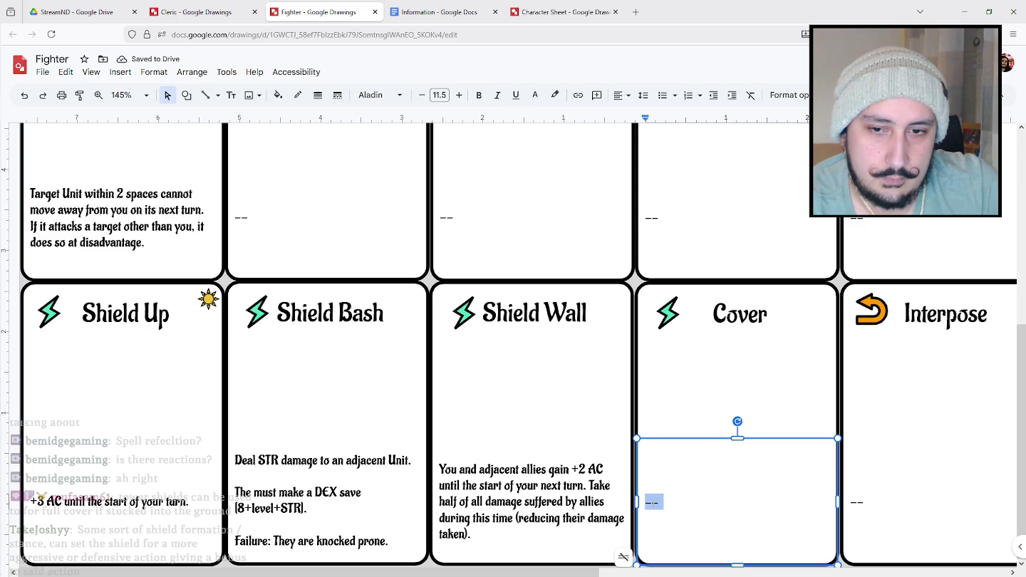
pyautogui.write('AnAdj')
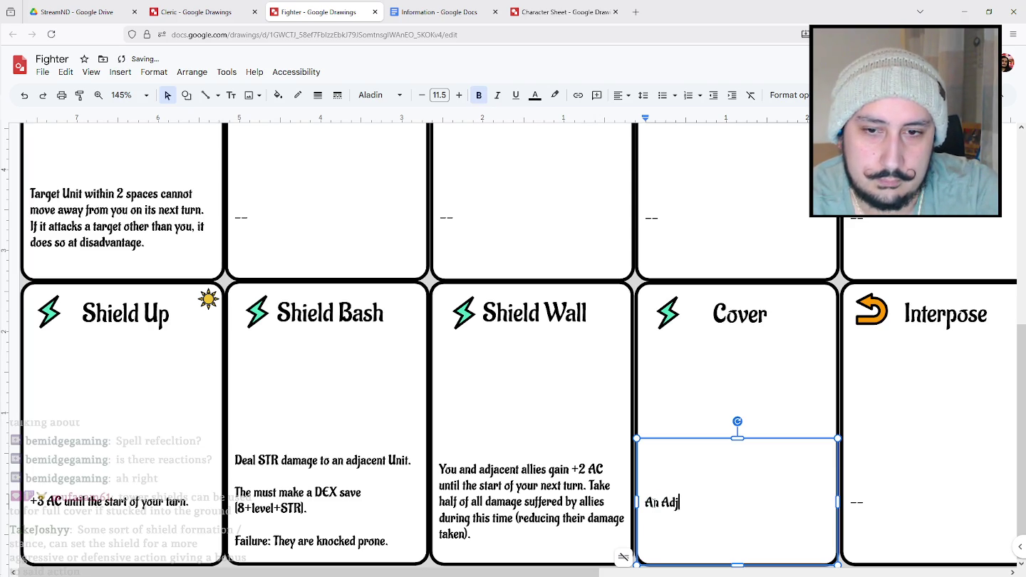
pyautogui.write('e')
pyautogui.press('BackSpace')
pyautogui.press('BackSpace')
pyautogui.press('BackSpace')
pyautogui.press('BackSpace')
pyautogui.press('BackSpace')
pyautogui.press('BackSpace')
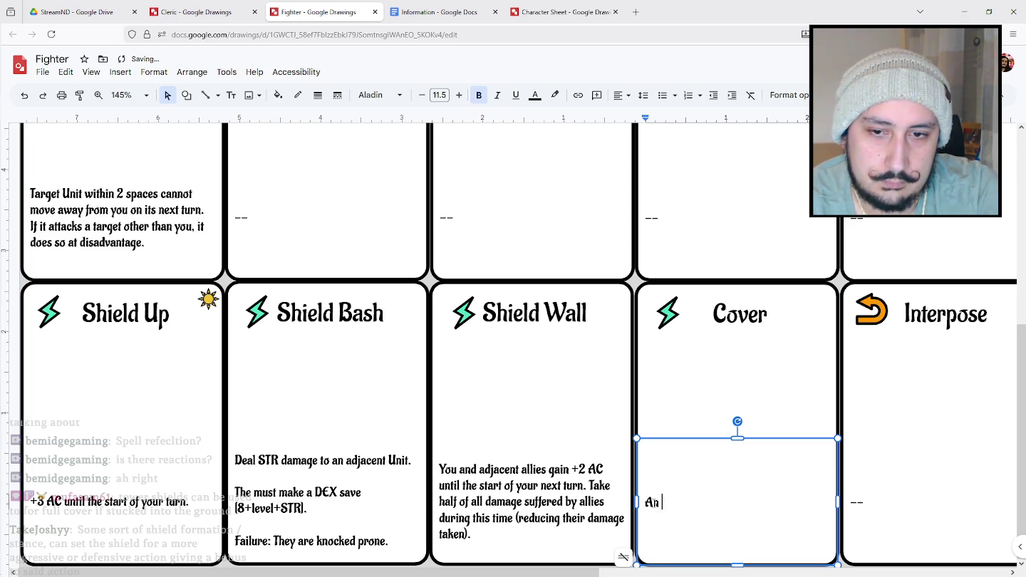
pyautogui.write('ll Ranged a')
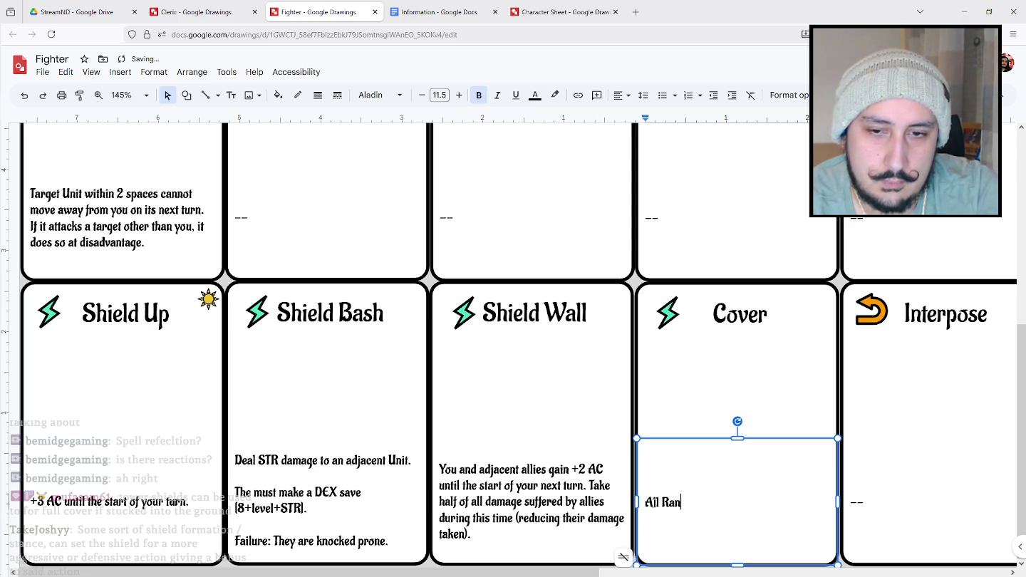
pyautogui.write('ttacks ')
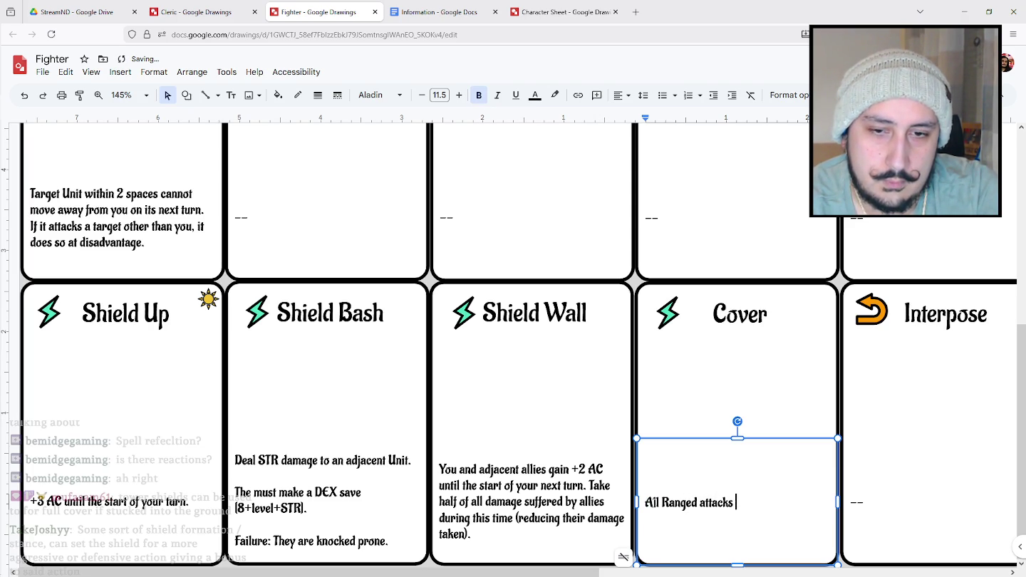
pyautogui.write('made against you ')
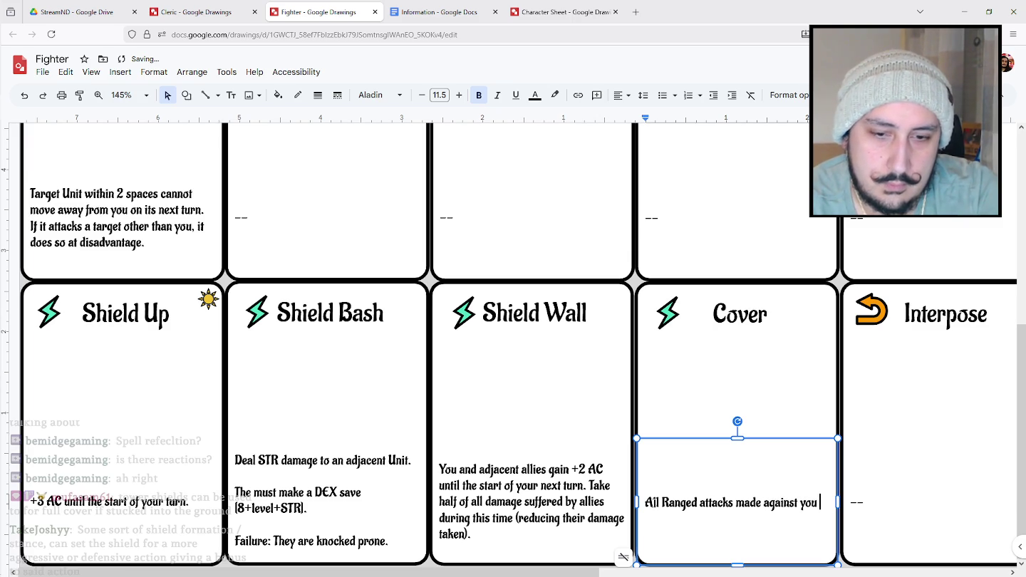
pyautogui.write('or an adjace')
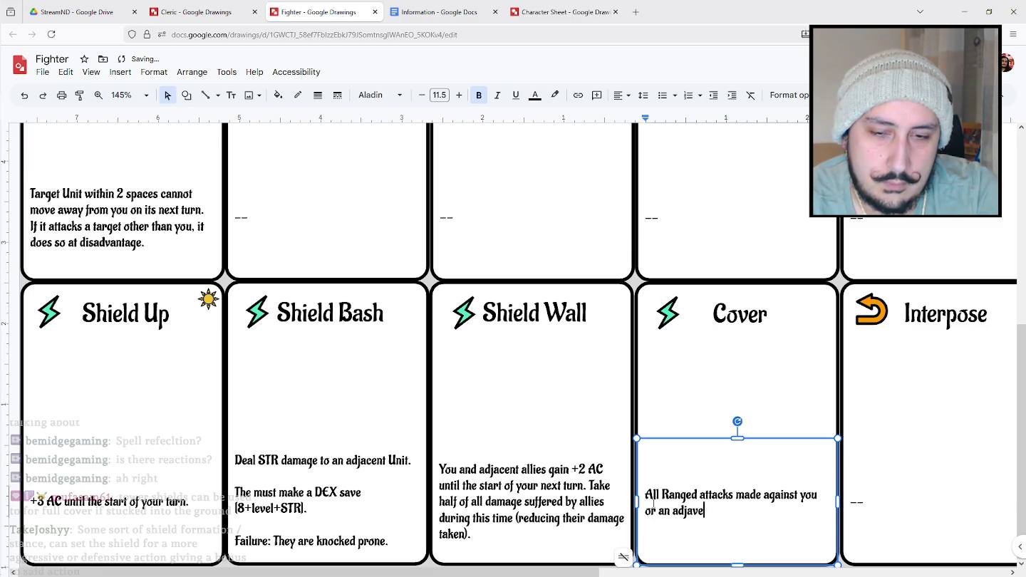
pyautogui.press('BackSpace')
pyautogui.press('BackSpace')
pyautogui.write('cent al')
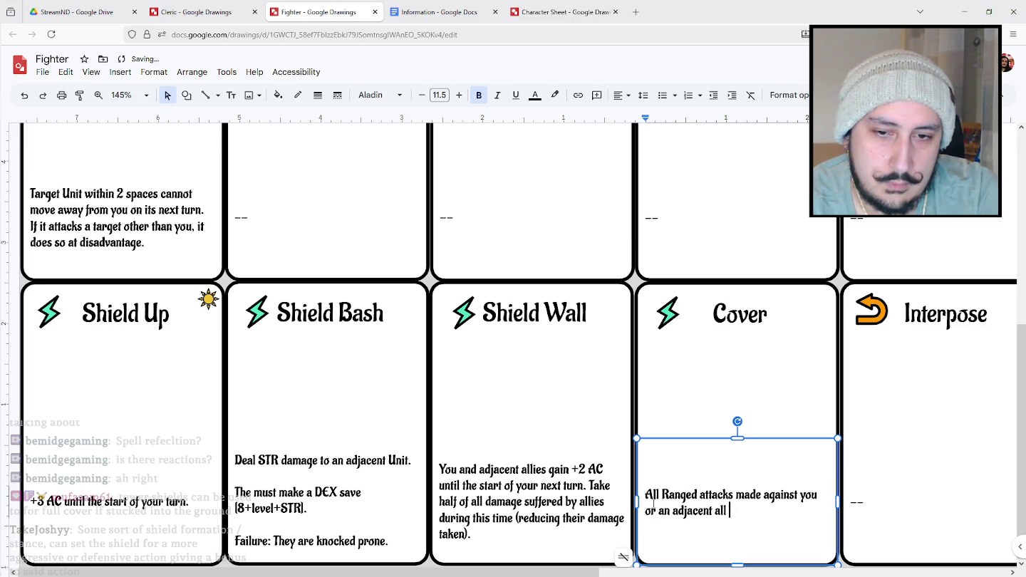
pyautogui.write('ly')
pyautogui.press('BackSpace')
pyautogui.press('BackSpace')
pyautogui.press('BackSpace')
pyautogui.write('Al')
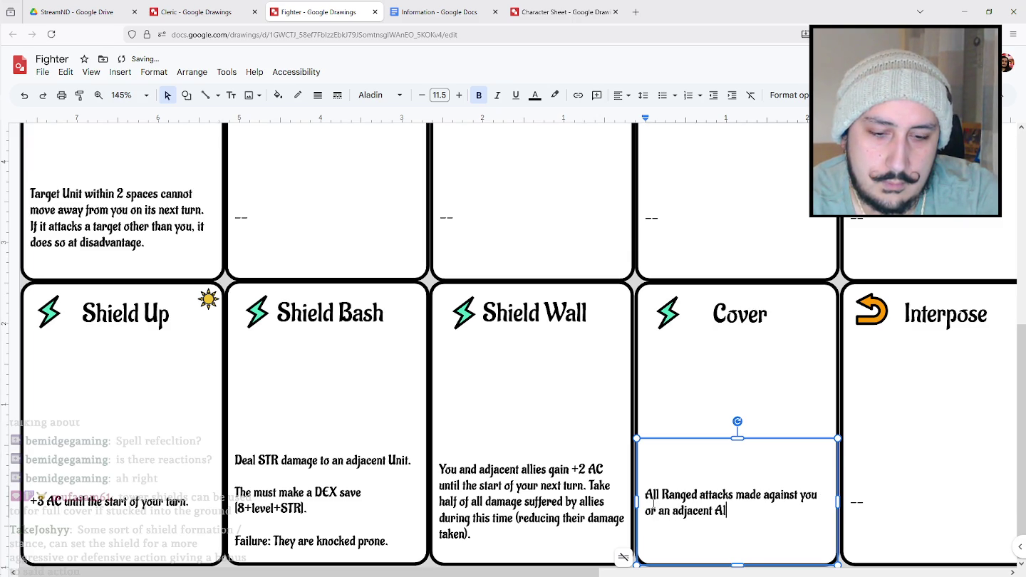
pyautogui.write('ly are made at')
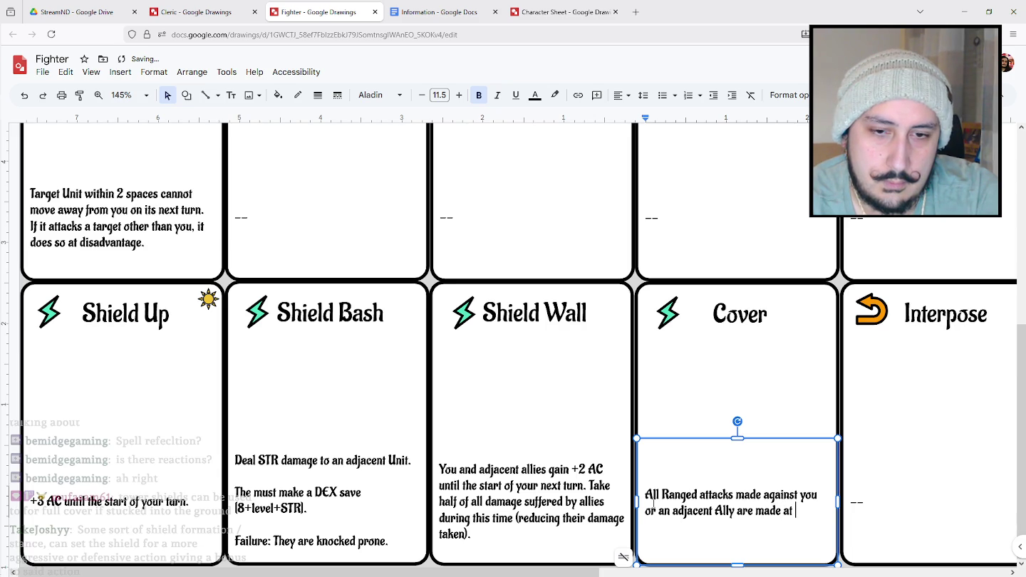
pyautogui.write('disa')
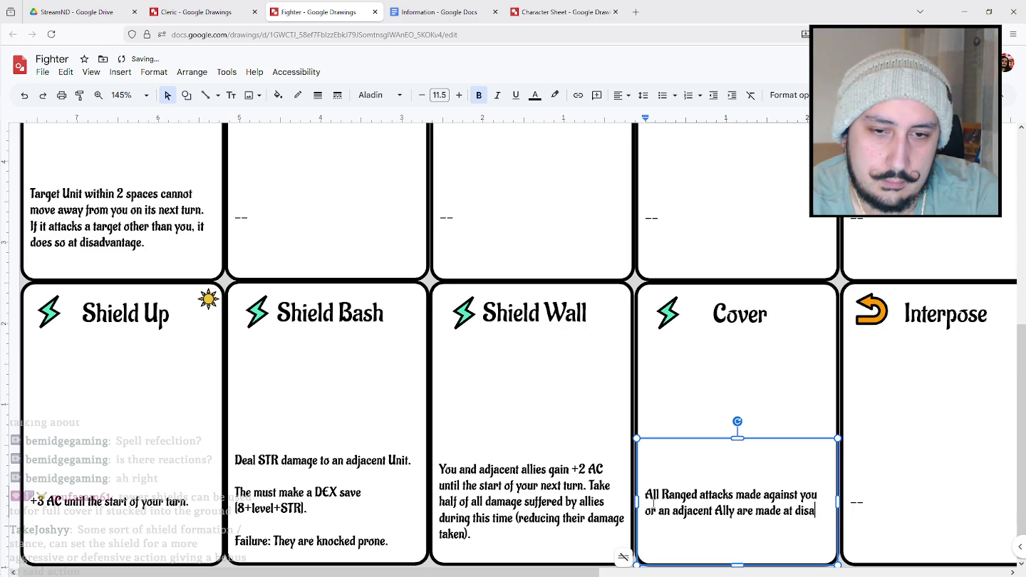
pyautogui.write('ntage, ')
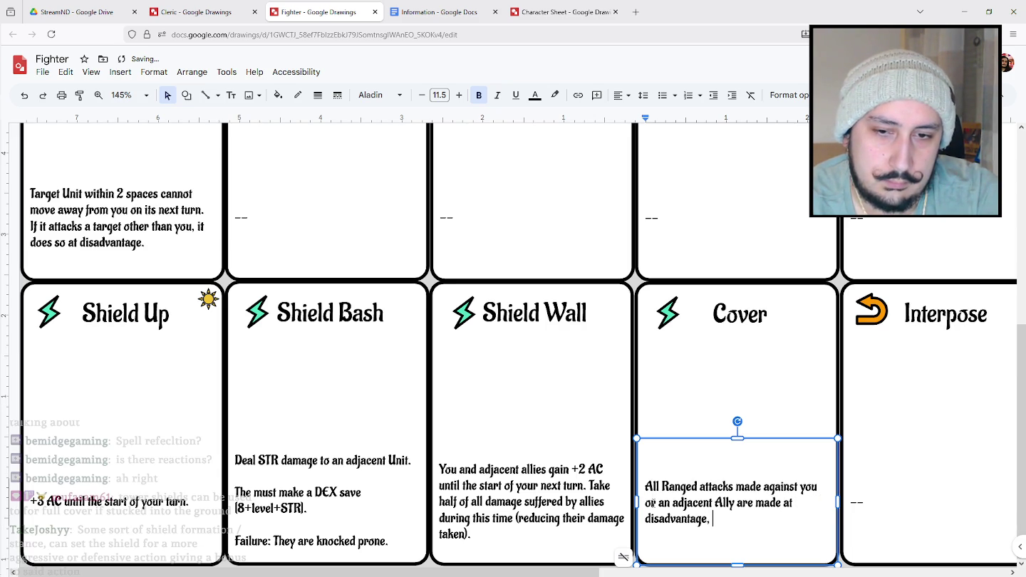
pyautogui.write('and you gain')
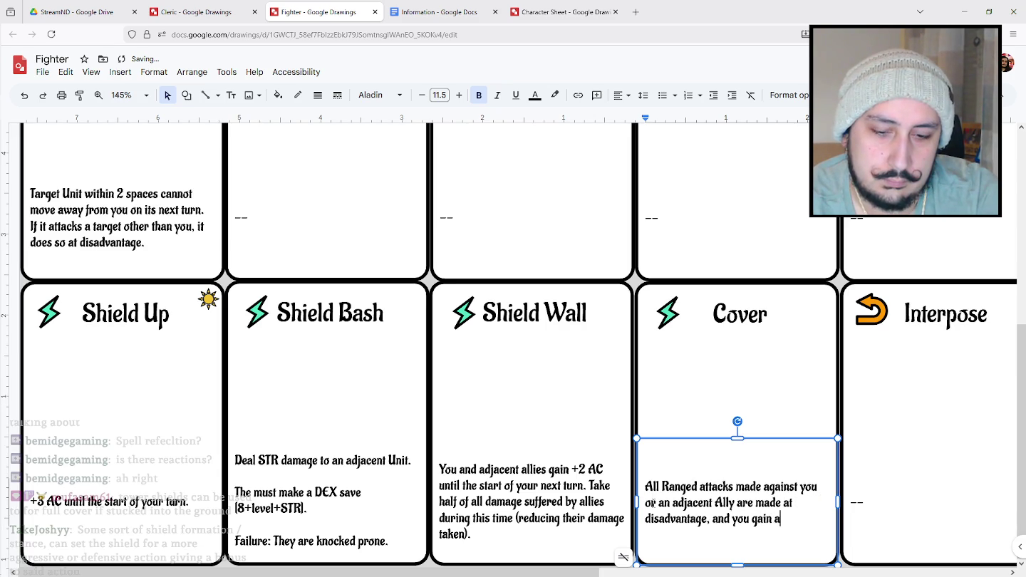
pyautogui.write('antage of De')
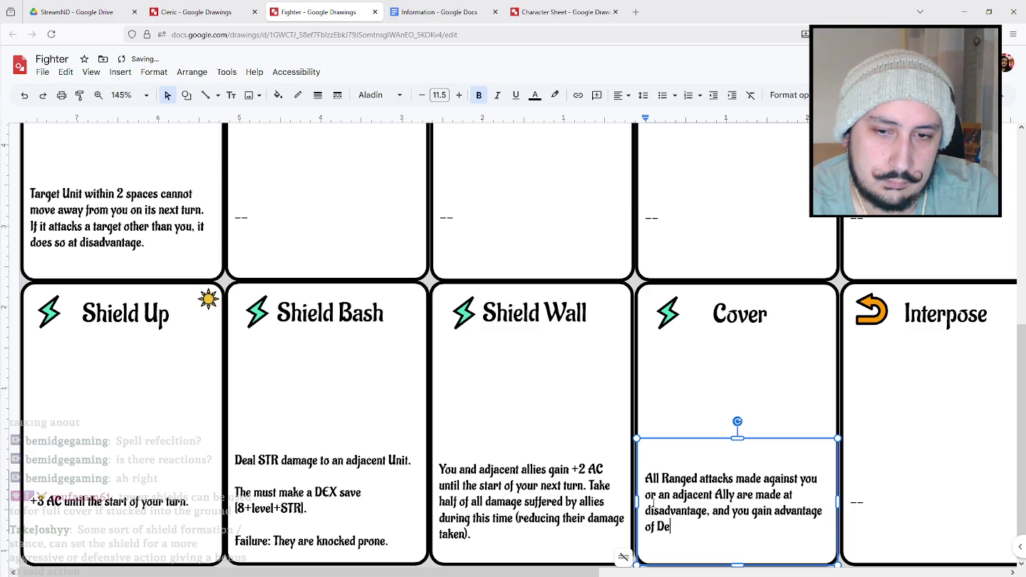
pyautogui.write('X saves to ')
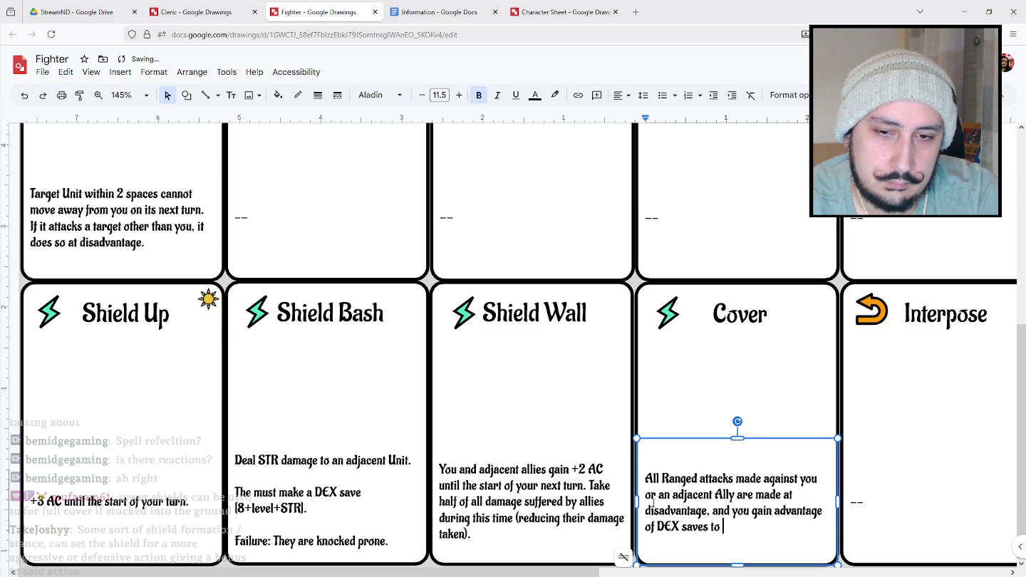
pyautogui.write('avoid damage')
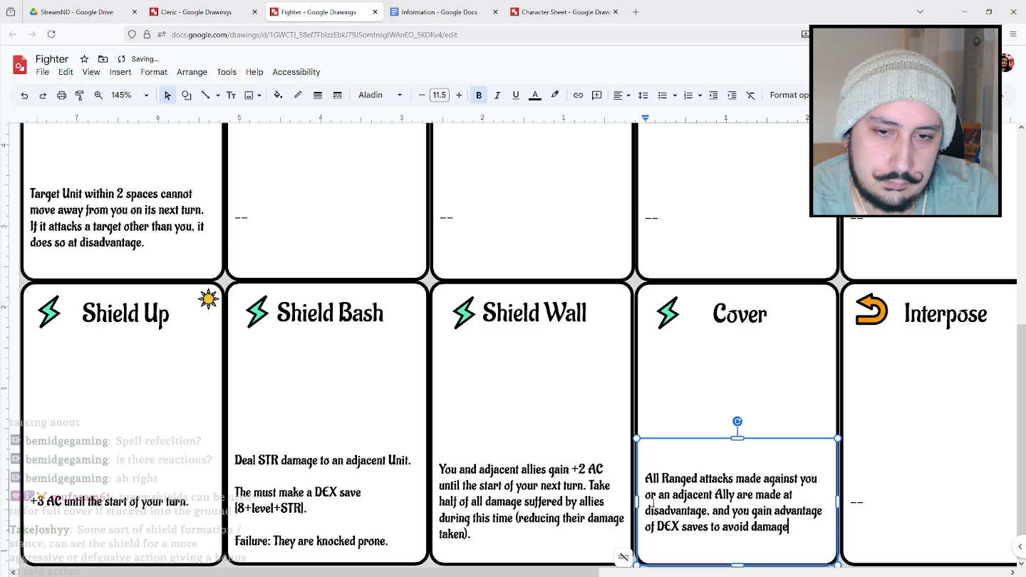
pyautogui.write('.')
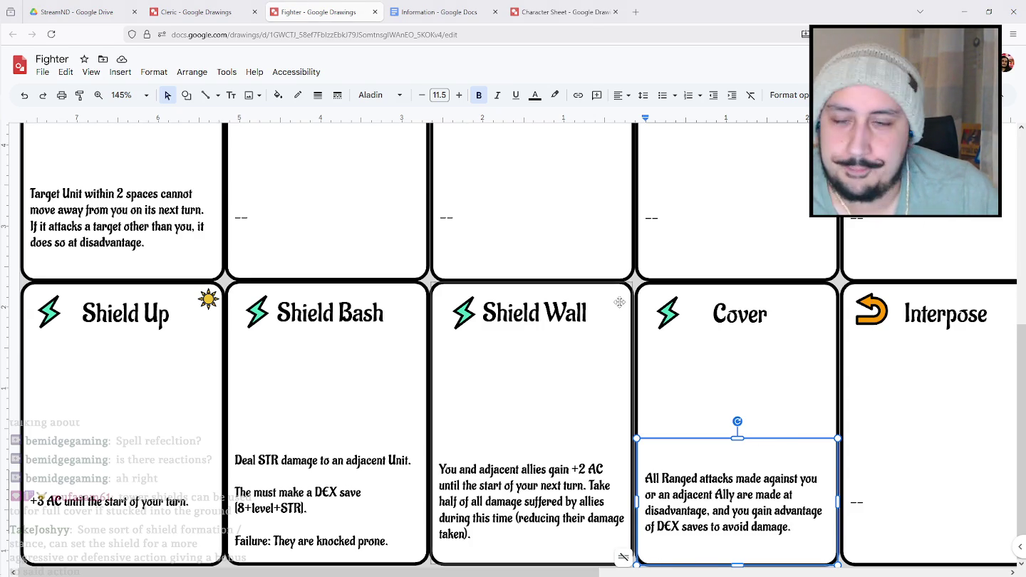
# Replace Hamstring's placeholder dashes with 'ATTACK.' and a new line, then go to the Cleric drawing.
pyautogui.scroll(2, 356, 145)
pyautogui.scroll(2, 344, 339)
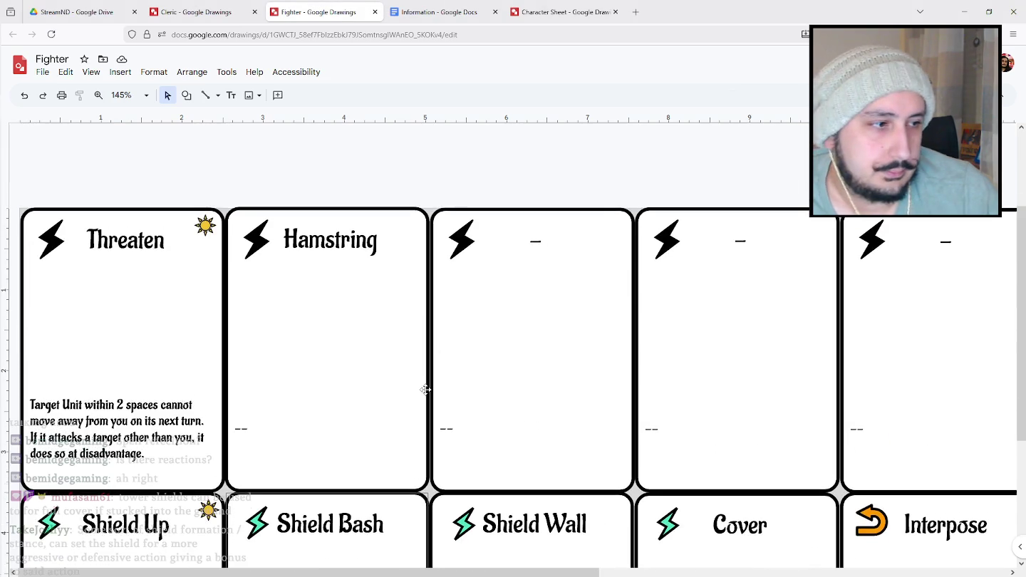
pyautogui.scroll(-1, 476, 373)
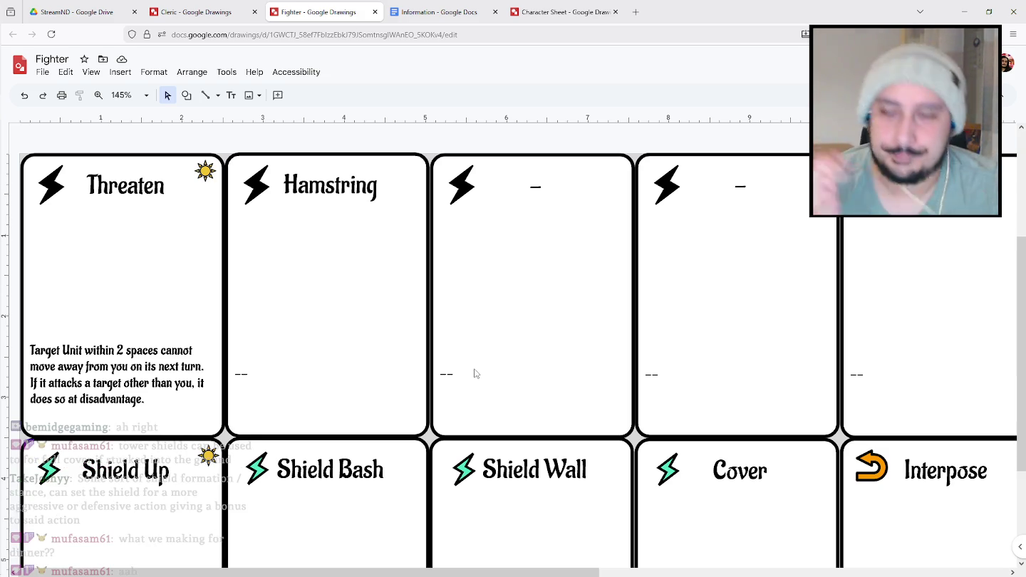
pyautogui.click(290, 353)
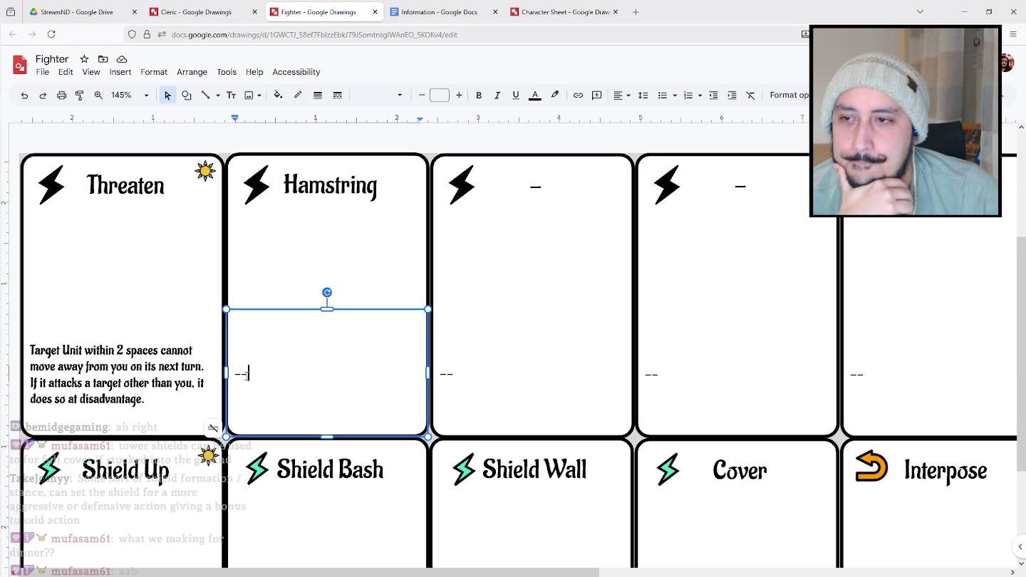
pyautogui.hotkey('ctrl', 'a')
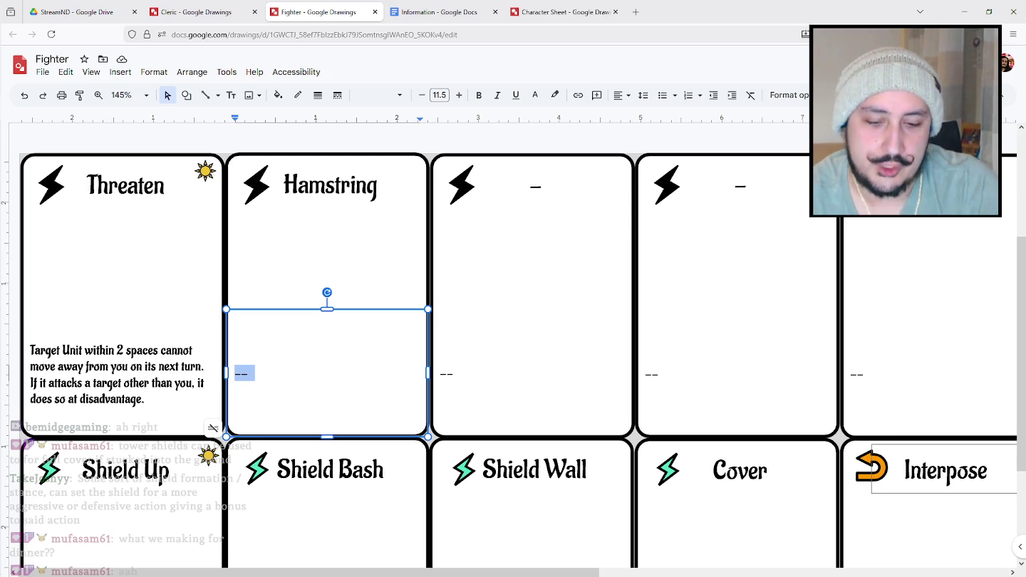
pyautogui.write('ATTACK.')
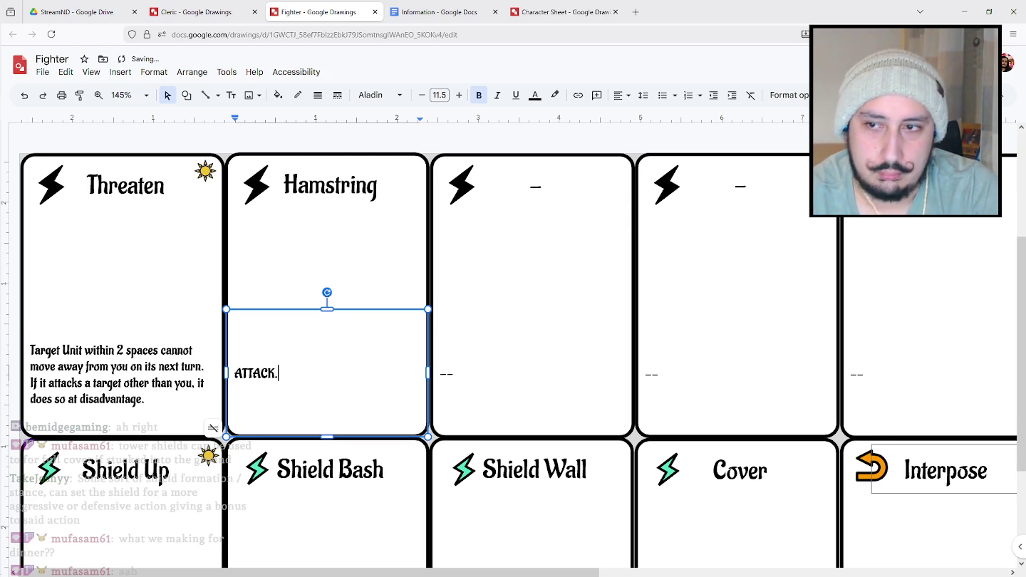
pyautogui.press('Return')
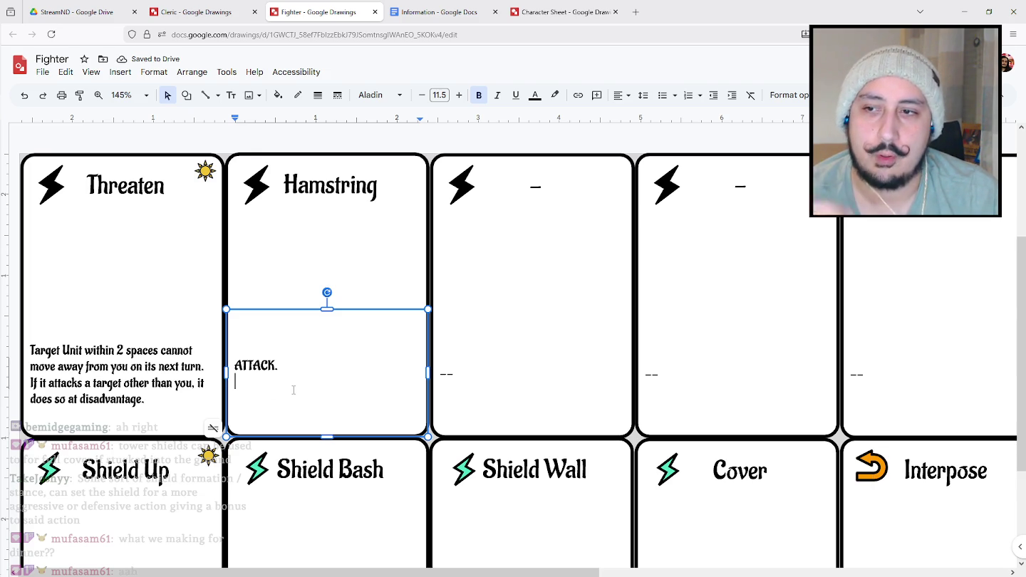
pyautogui.click(193, 11)
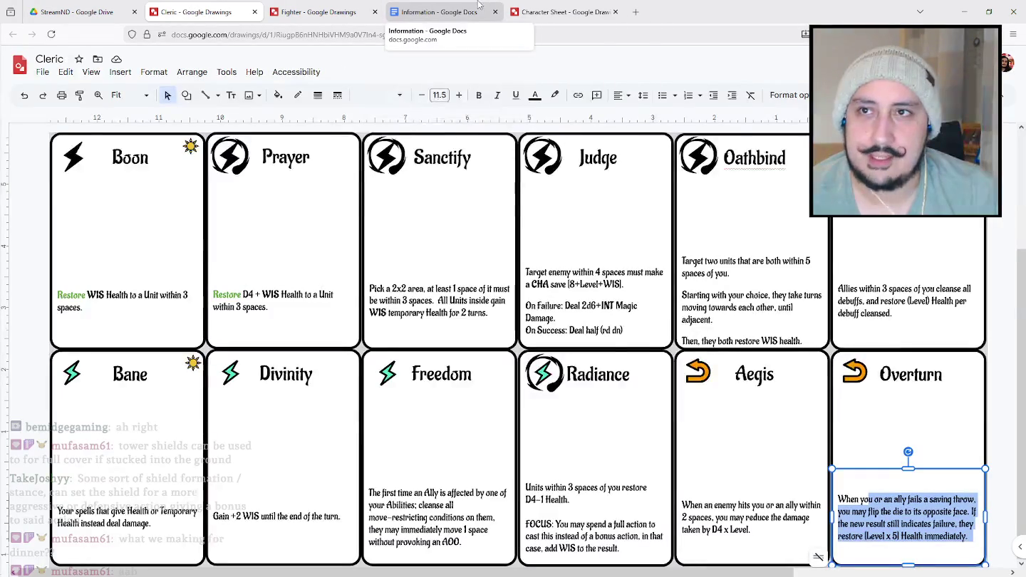
# Open Basic Cards from the StreamND Drive folder to check the Attack card, then return to Fighter.
pyautogui.click(105, 6)
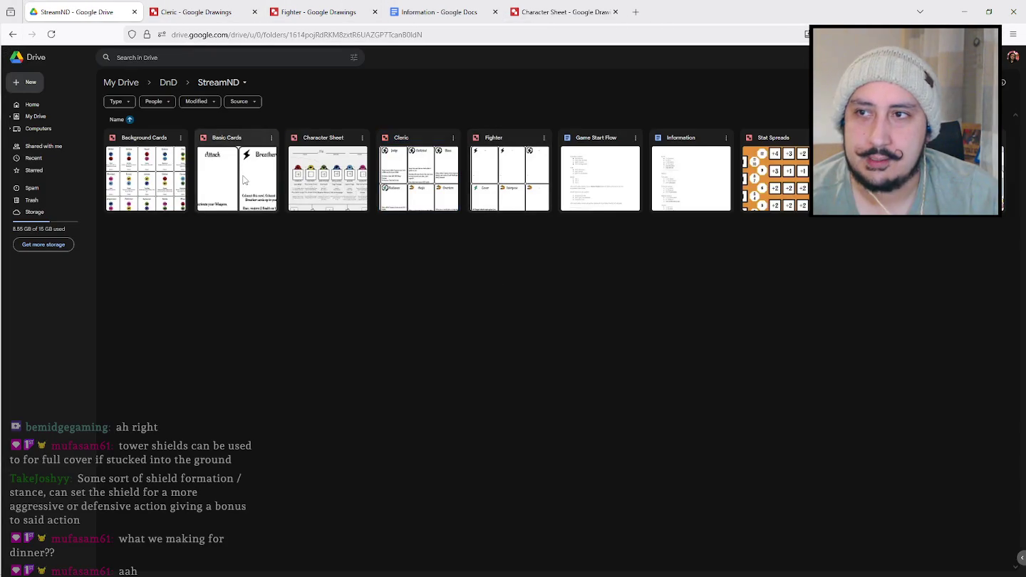
pyautogui.doubleClick(258, 180)
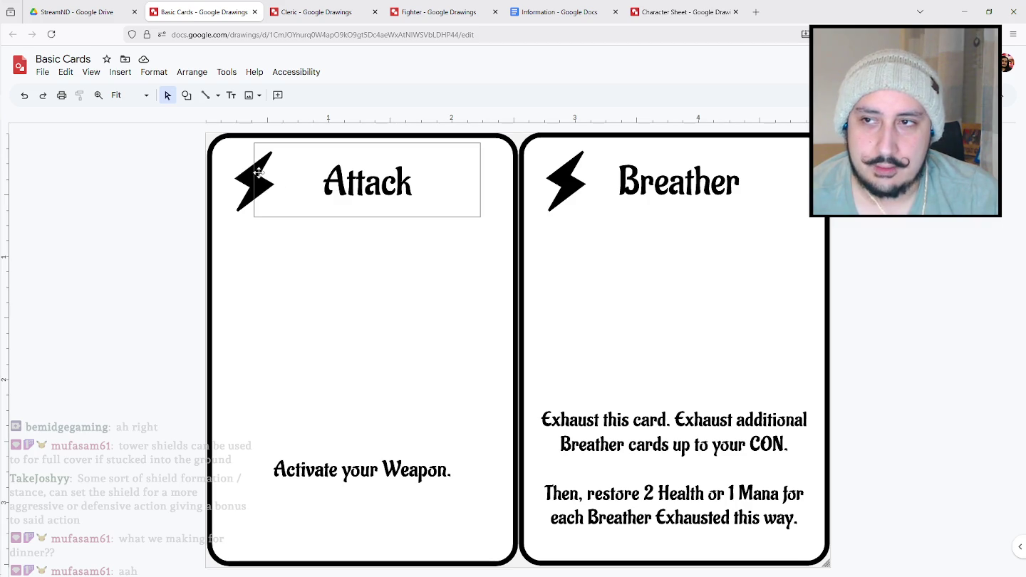
pyautogui.hotkey('ctrl', 'Tab')
pyautogui.hotkey('ctrl', 'Tab')
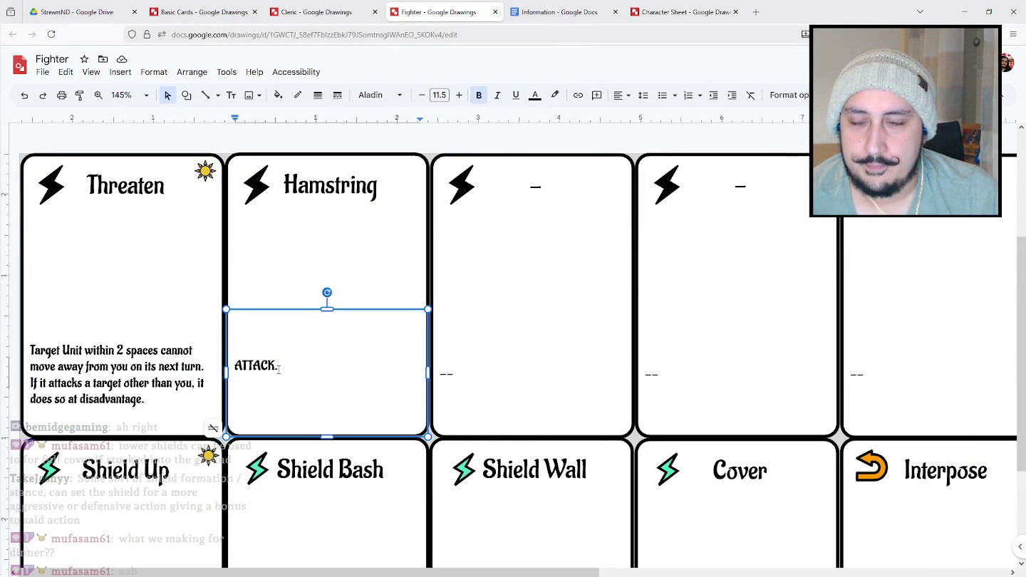
# Add an 'On-hit:' line under ATTACK. on Hamstring about damage per space moved next turn.
pyautogui.press('BackSpace')
pyautogui.write('usin')
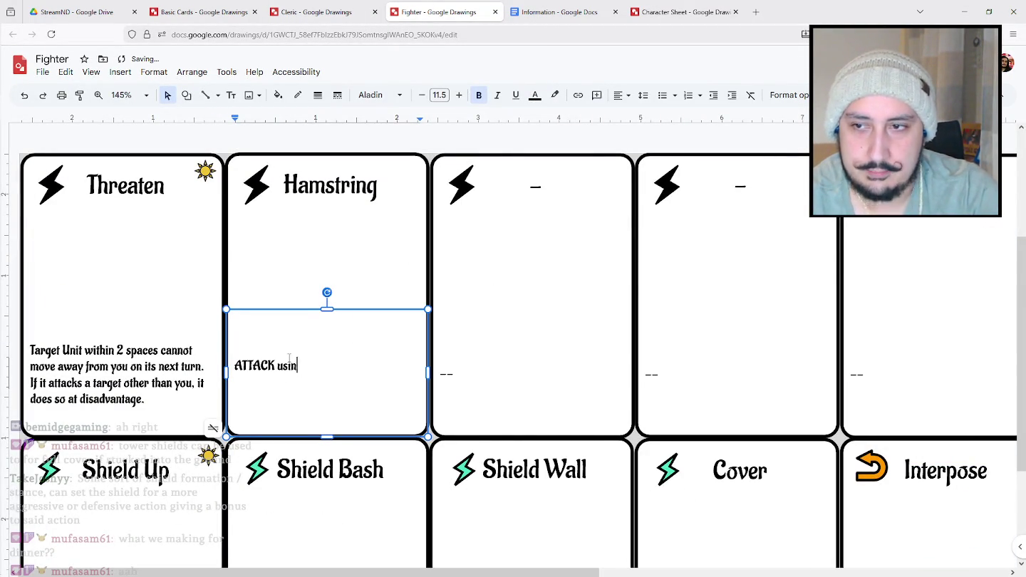
pyautogui.press('BackSpace')
pyautogui.press('BackSpace')
pyautogui.press('BackSpace')
pyautogui.press('BackSpace')
pyautogui.press('BackSpace')
pyautogui.write('.')
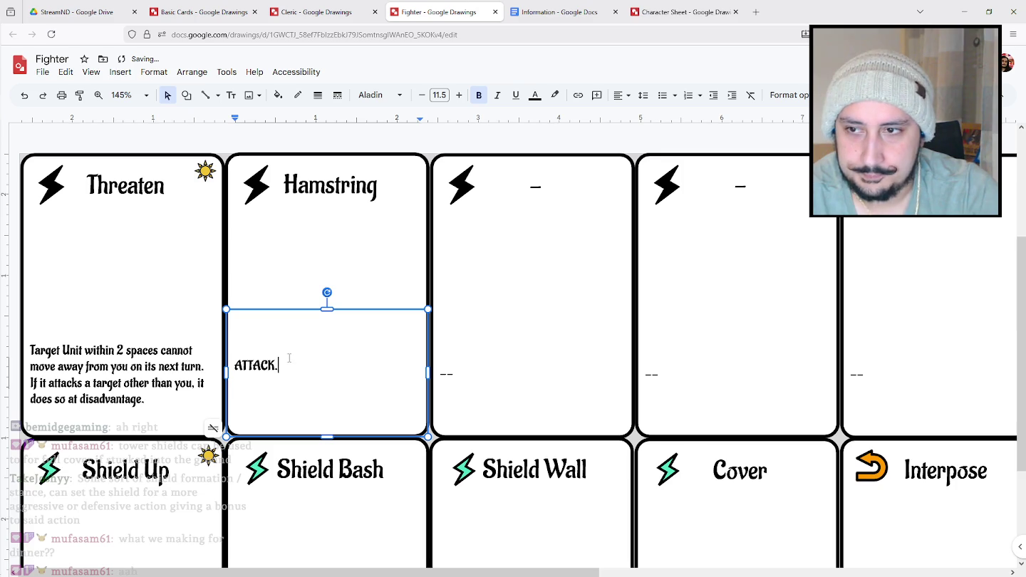
pyautogui.press('Return')
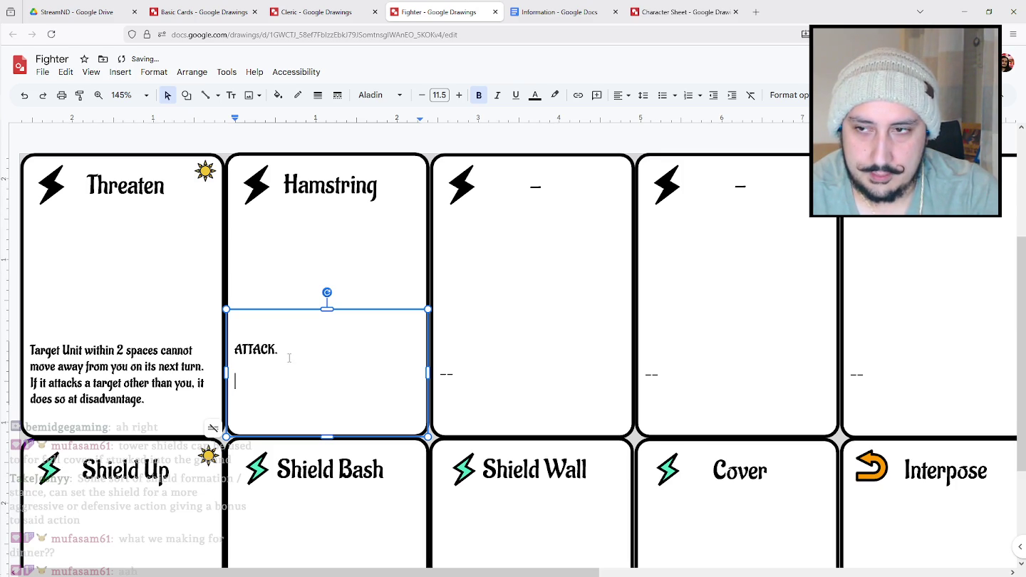
pyautogui.write('On-hit')
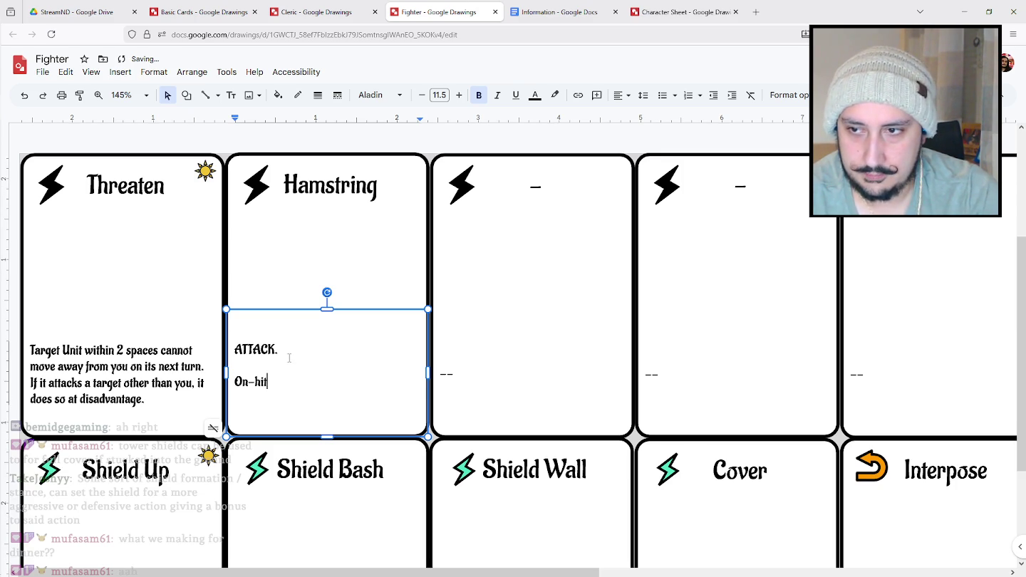
pyautogui.write(': Deal +STR damage')
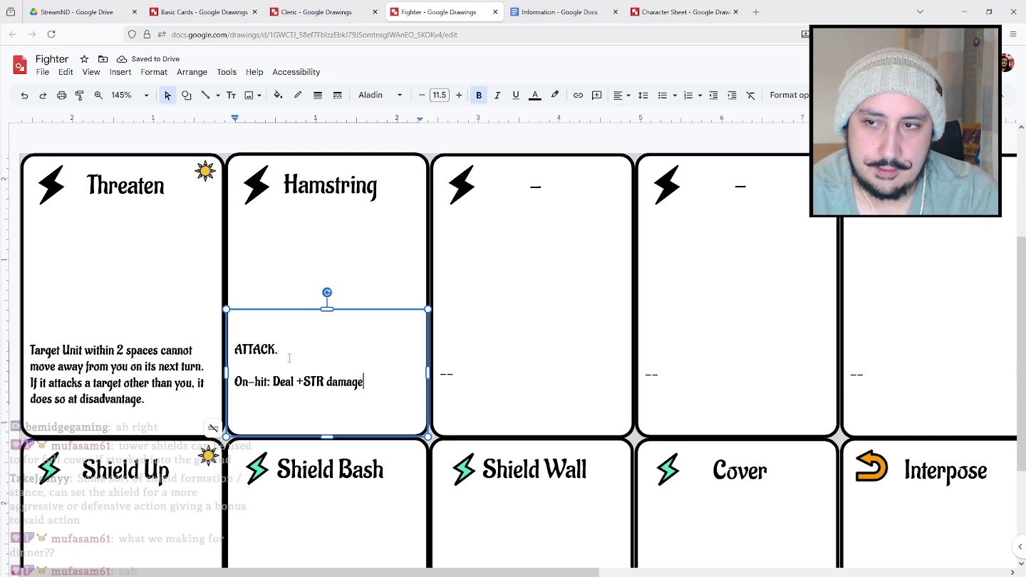
pyautogui.write(', ')
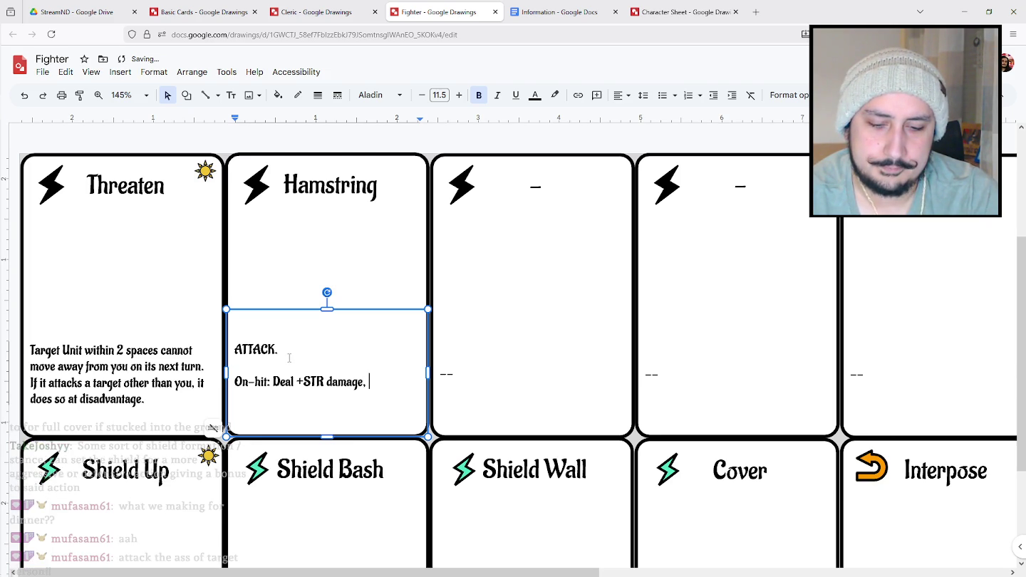
pyautogui.write('the opponent takes 1 Damage for')
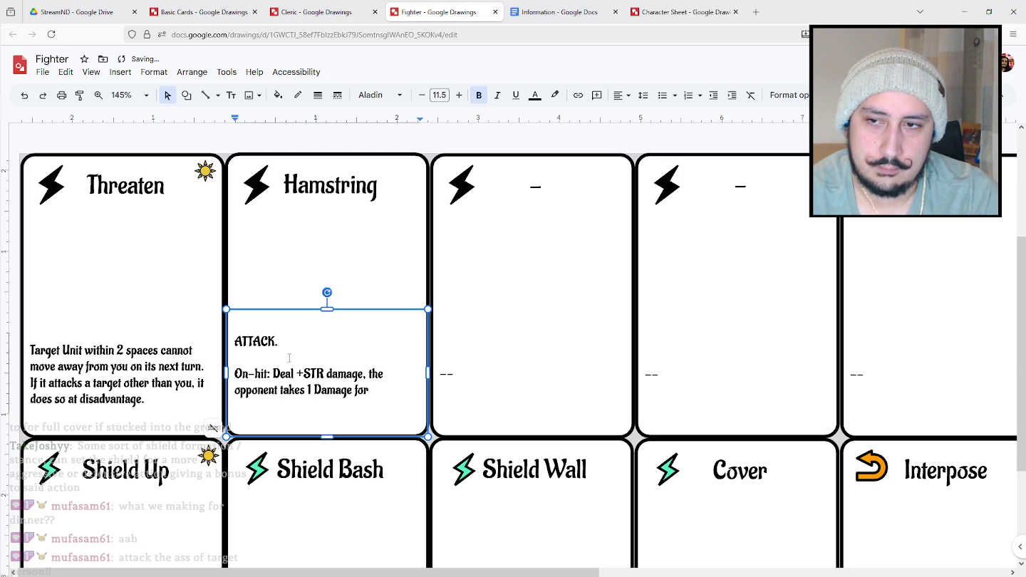
pyautogui.write(' each space moved on their ne')
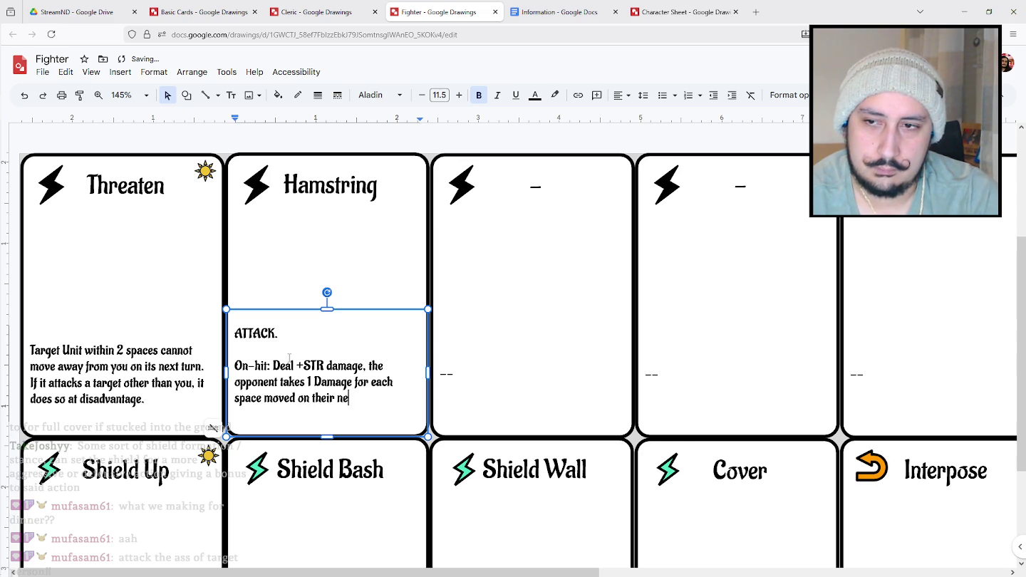
pyautogui.write('urn,.')
pyautogui.press('BackSpace')
pyautogui.press('BackSpace')
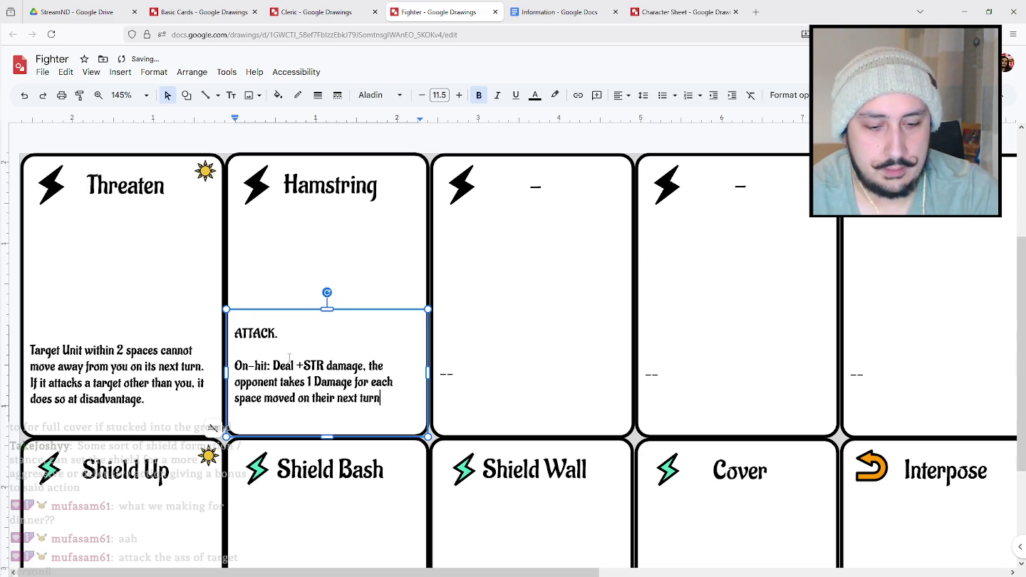
pyautogui.write('.')
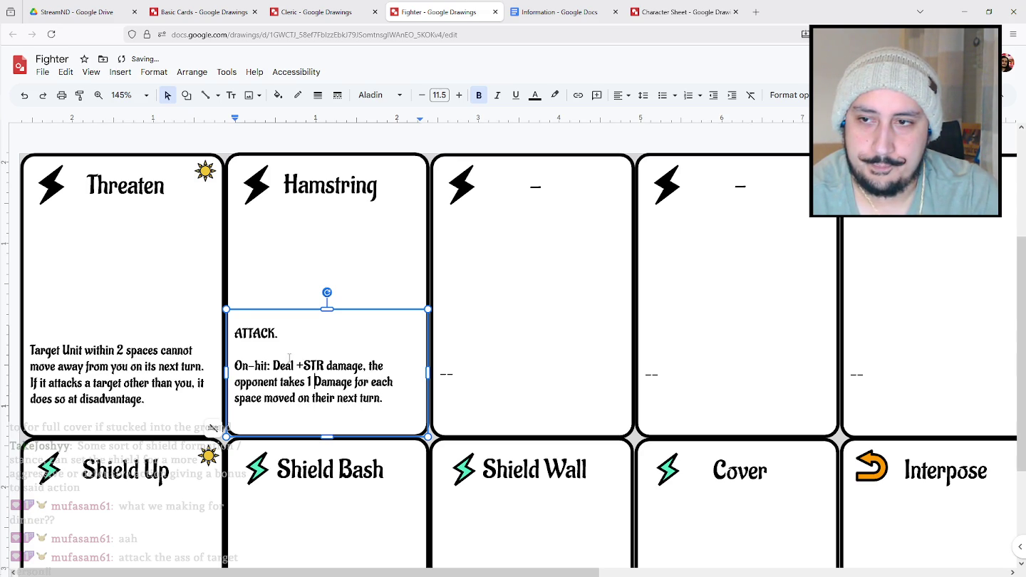
# Raise Hamstring's damage from 1 to 2 and delete the 'Deal +STR damage' clause.
pyautogui.press('BackSpace')
pyautogui.write('2')
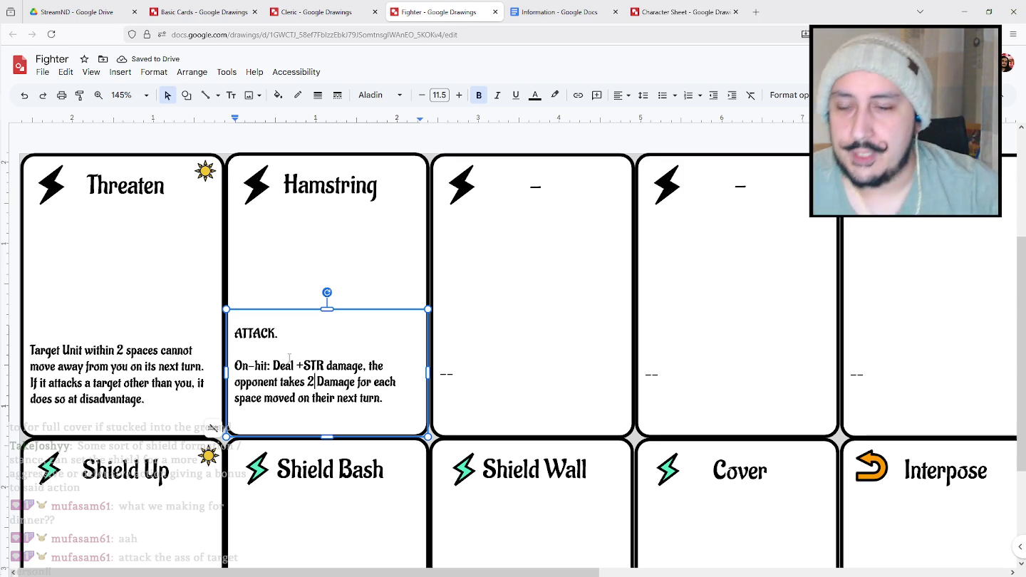
pyautogui.moveTo(363, 366); pyautogui.dragTo(279, 366)
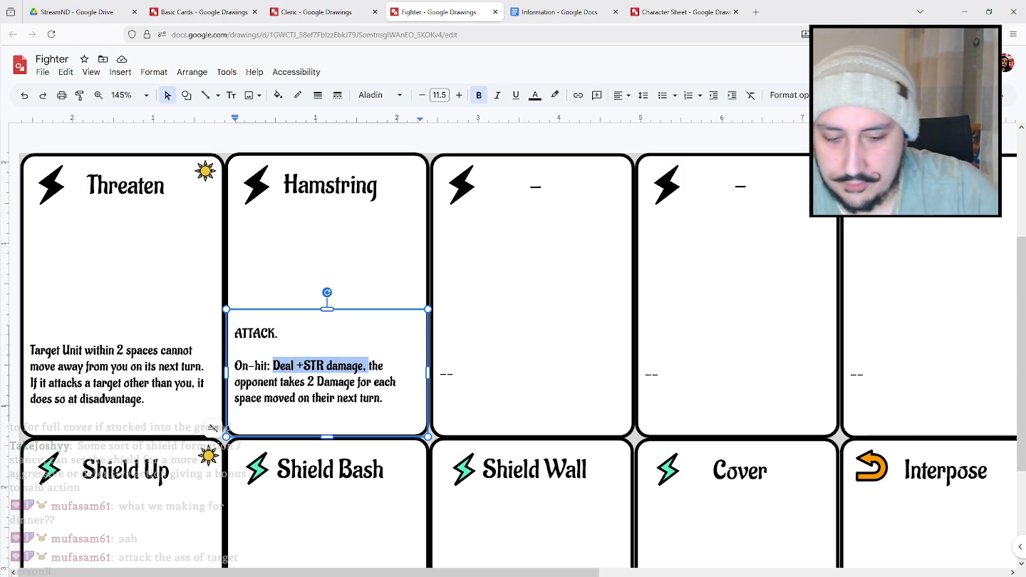
pyautogui.hotkey('shift', 'Right')
pyautogui.hotkey('shift', 'Right')
pyautogui.write('T')
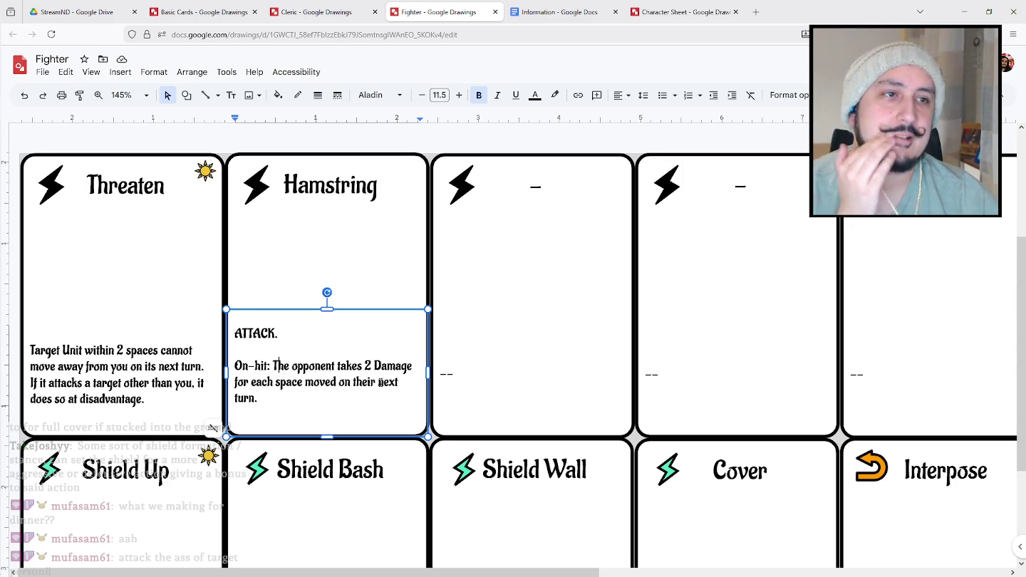
pyautogui.click(465, 330)
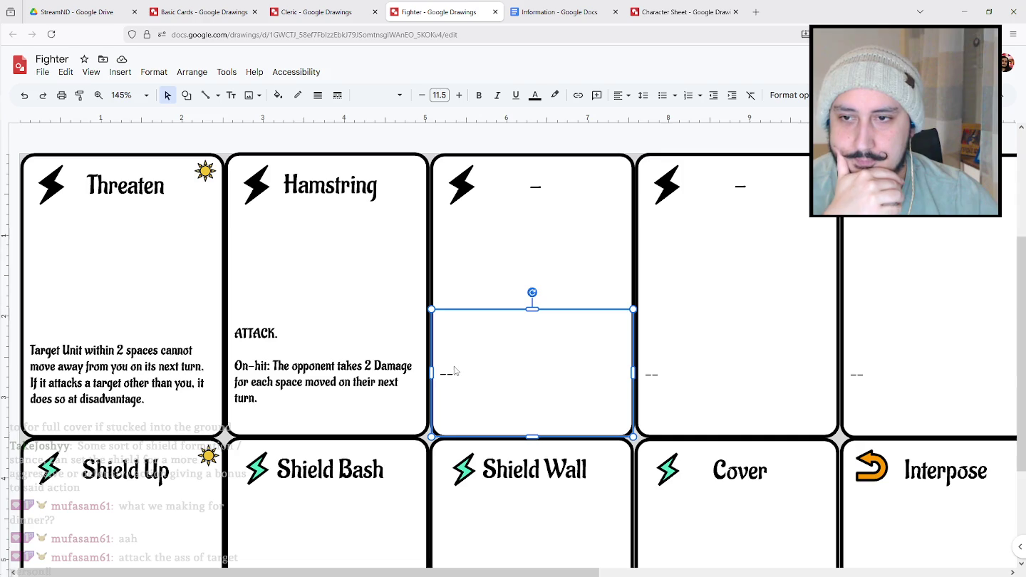
pyautogui.moveTo(438, 371); pyautogui.dragTo(478, 386)
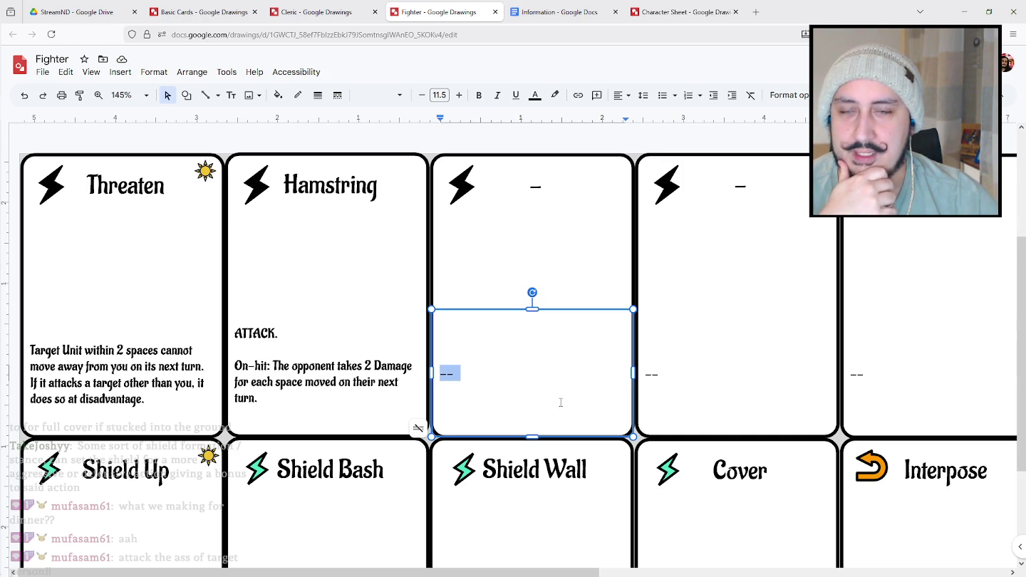
pyautogui.scroll(-3, 561, 400)
pyautogui.scroll(-1, 560, 399)
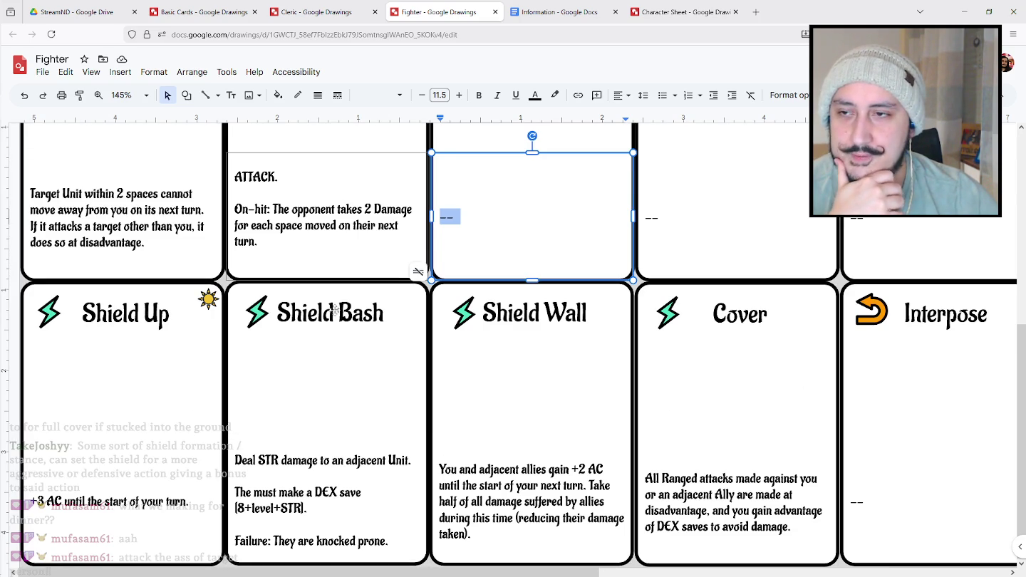
pyautogui.click(359, 427)
pyautogui.click(503, 439)
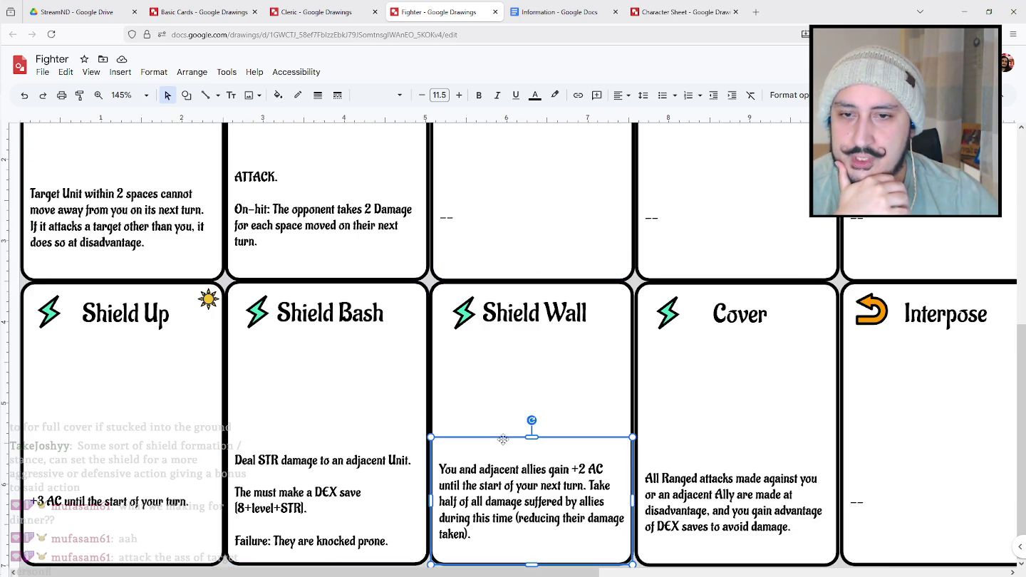
pyautogui.click(697, 454)
pyautogui.click(148, 490)
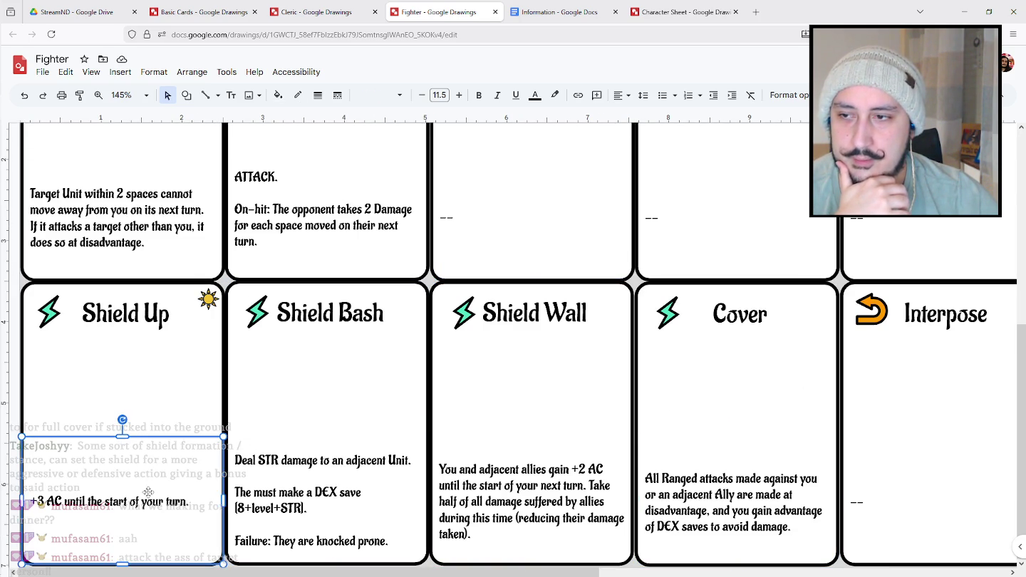
pyautogui.scroll(2, 163, 492)
pyautogui.click(164, 325)
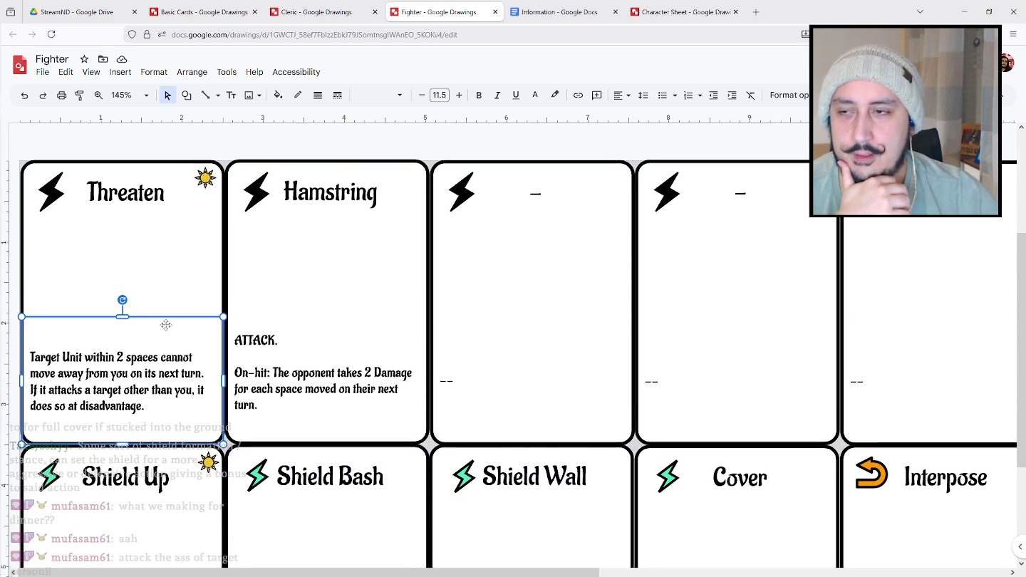
pyautogui.click(399, 324)
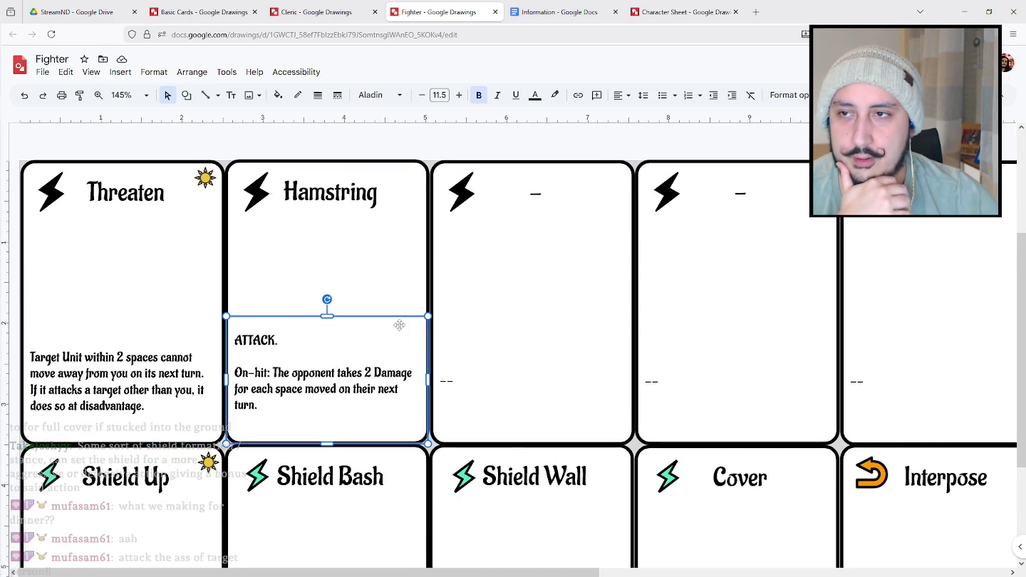
pyautogui.click(446, 381)
pyautogui.doubleClick(447, 382)
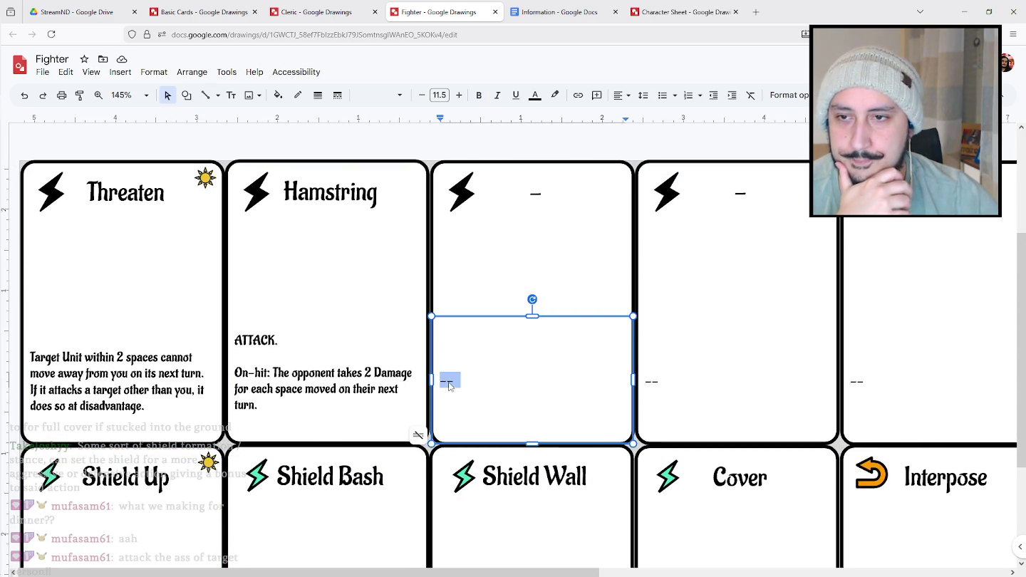
pyautogui.click(476, 383)
# Title the third card 'Sundering Strike' and shrink its font to 17.5 to fit one line.
pyautogui.click(572, 194)
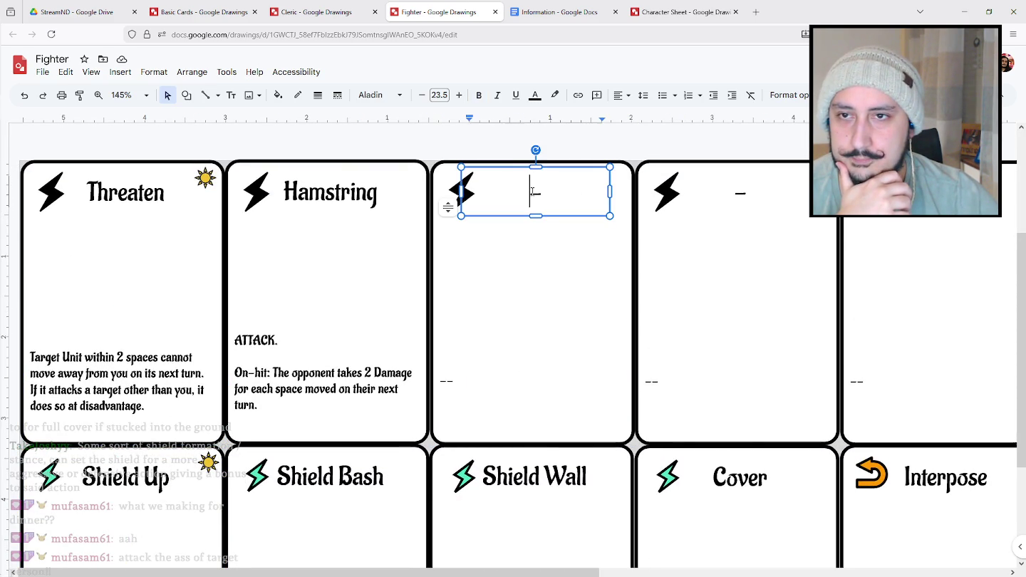
pyautogui.doubleClick(571, 194)
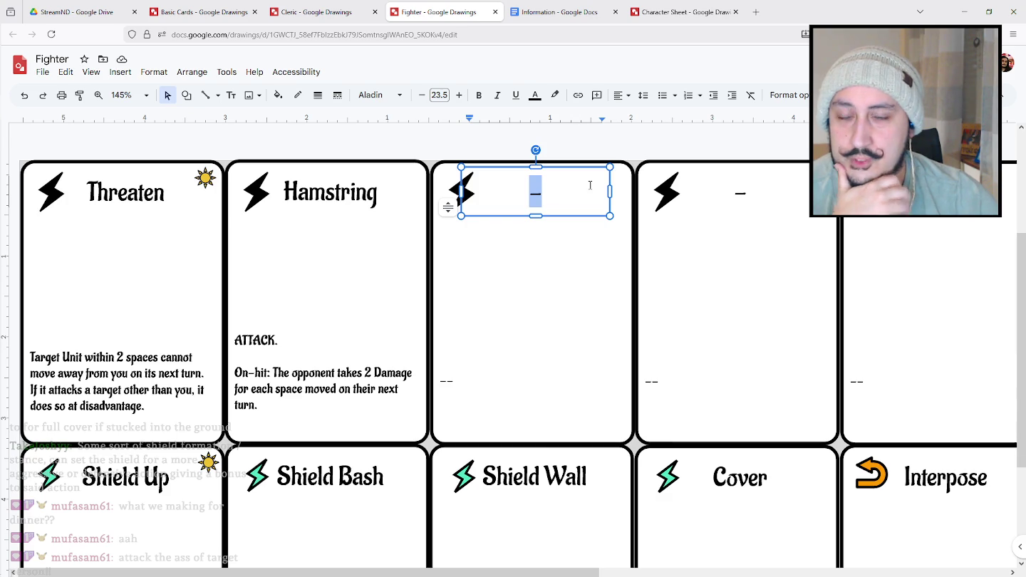
pyautogui.write('Sunderin')
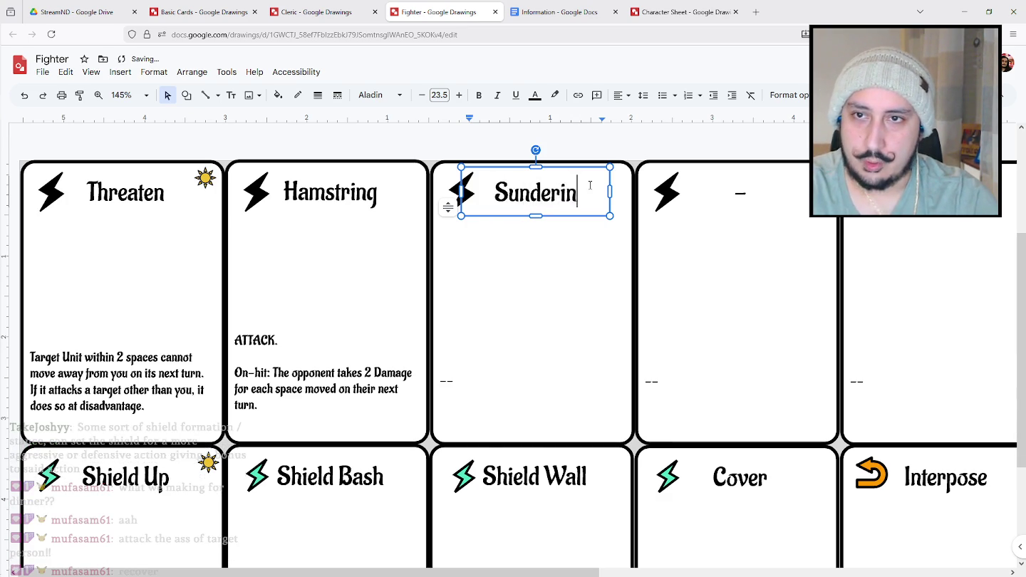
pyautogui.write('g Strike')
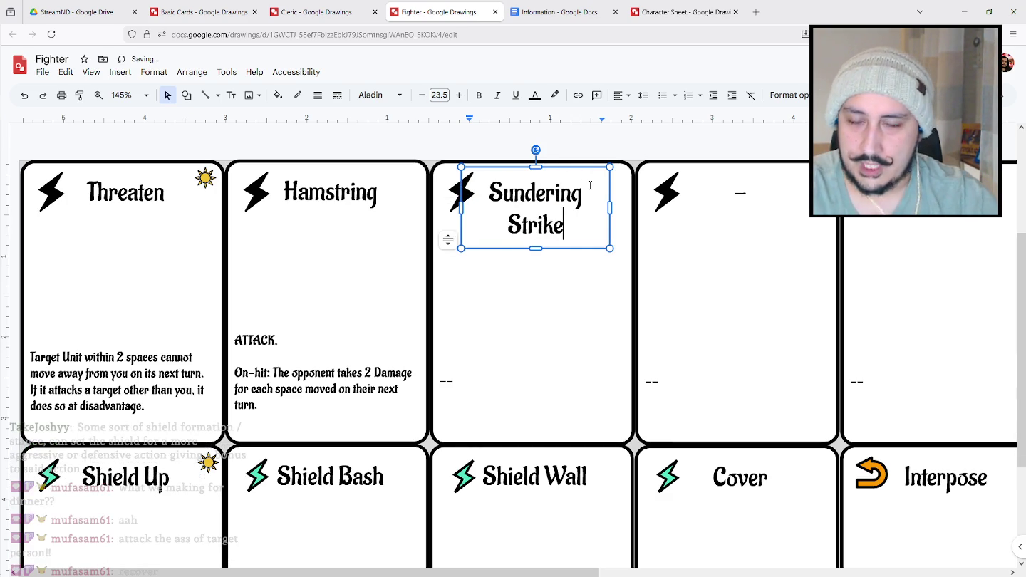
pyautogui.hotkey('ctrl', 'a')
pyautogui.click(422, 95)
pyautogui.click(422, 94)
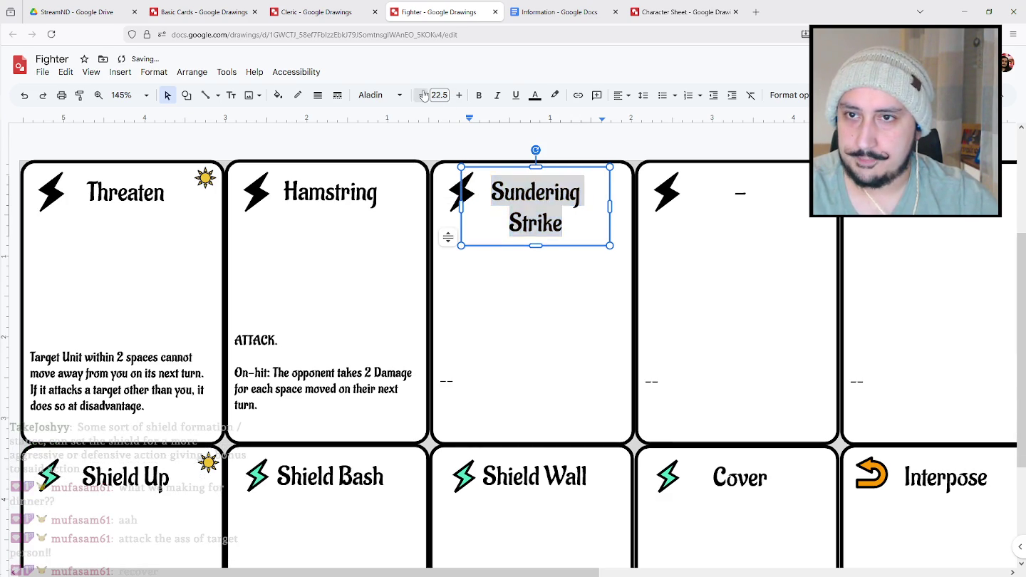
pyautogui.click(422, 94)
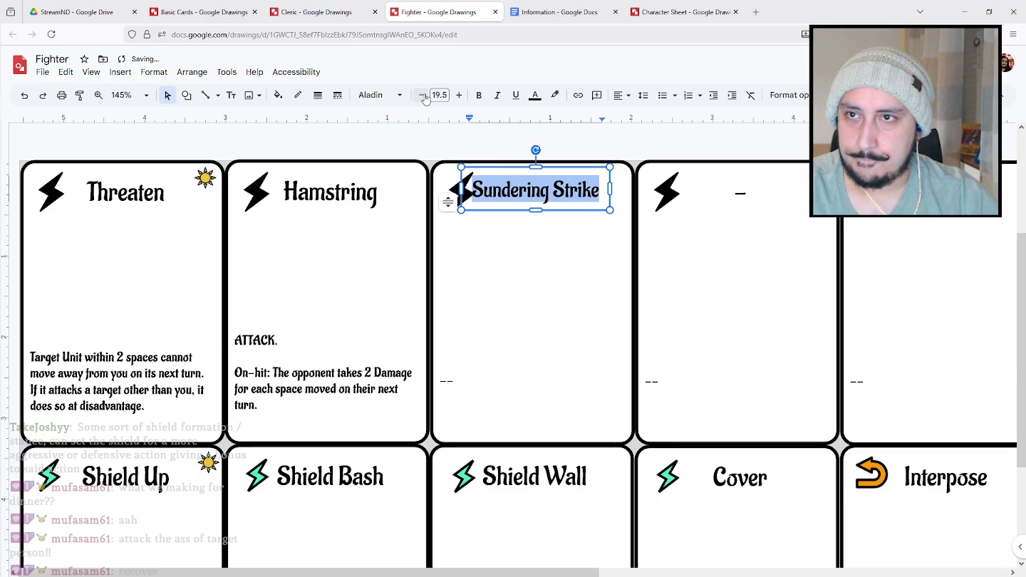
pyautogui.click(422, 95)
# Copy Hamstring's bold 'ATTACK.' into Sundering Strike's rules and add an 'On Hit:' line.
pyautogui.moveTo(279, 342); pyautogui.dragTo(232, 340)
pyautogui.hotkey('ctrl', 'c')
pyautogui.click(279, 341)
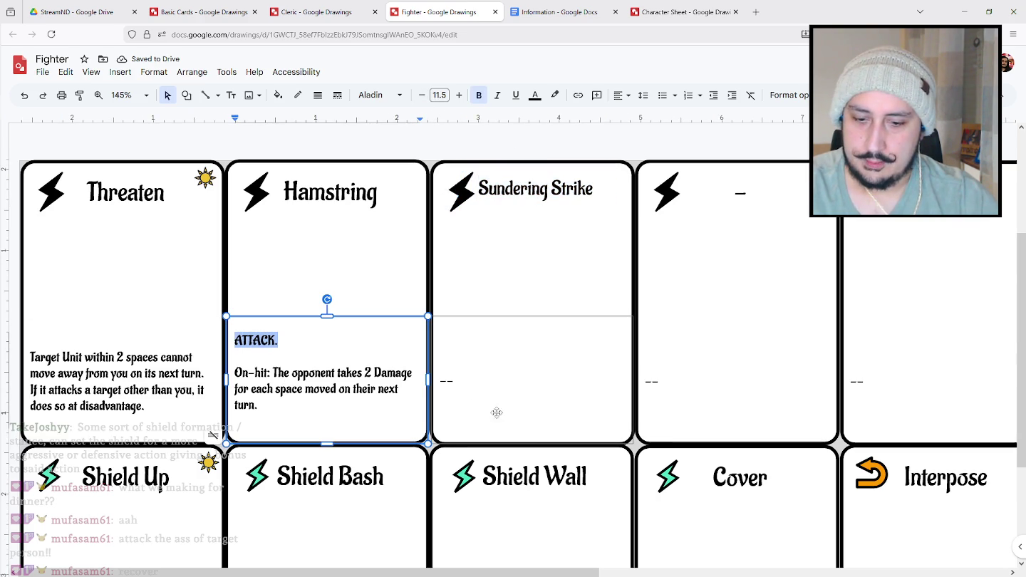
pyautogui.click(435, 372)
pyautogui.hotkey('ctrl', 'a')
pyautogui.hotkey('ctrl', 'v')
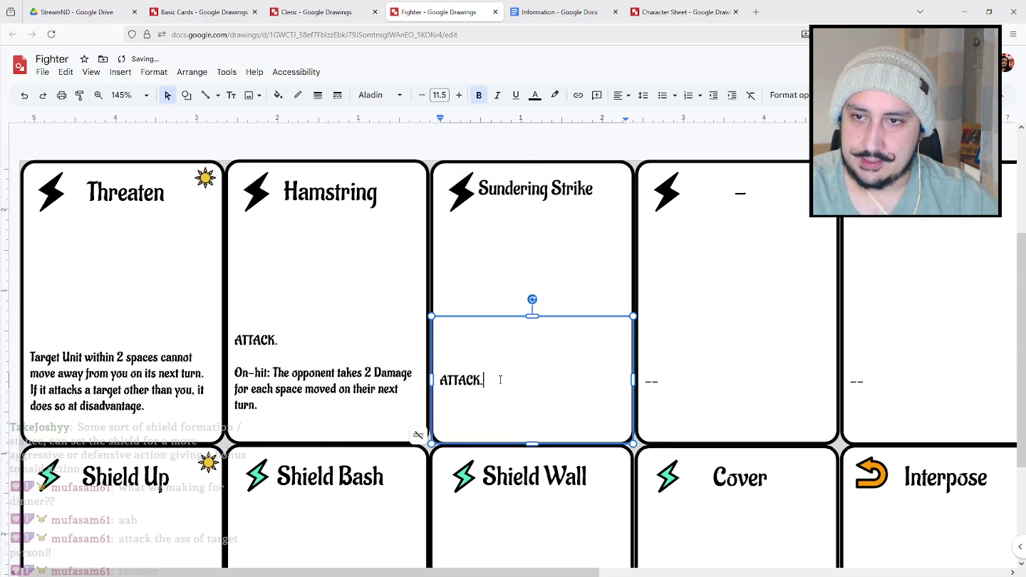
pyautogui.press('Return')
pyautogui.press('Return')
pyautogui.moveTo(355, 572)
pyautogui.mouseDown()
pyautogui.moveTo(443, 572)
pyautogui.moveTo(366, 573)
pyautogui.mouseUp()
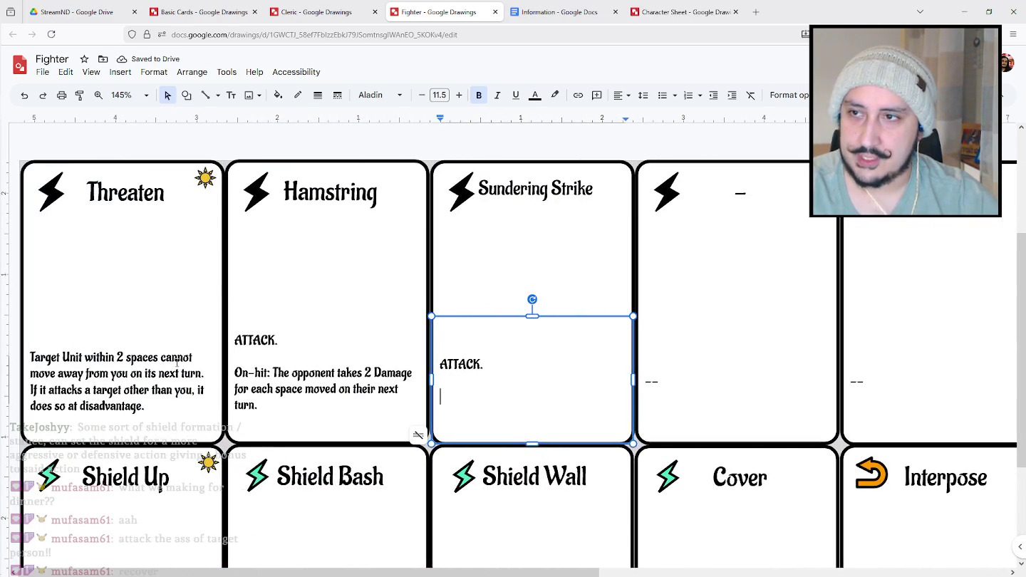
pyautogui.write('On Hi')
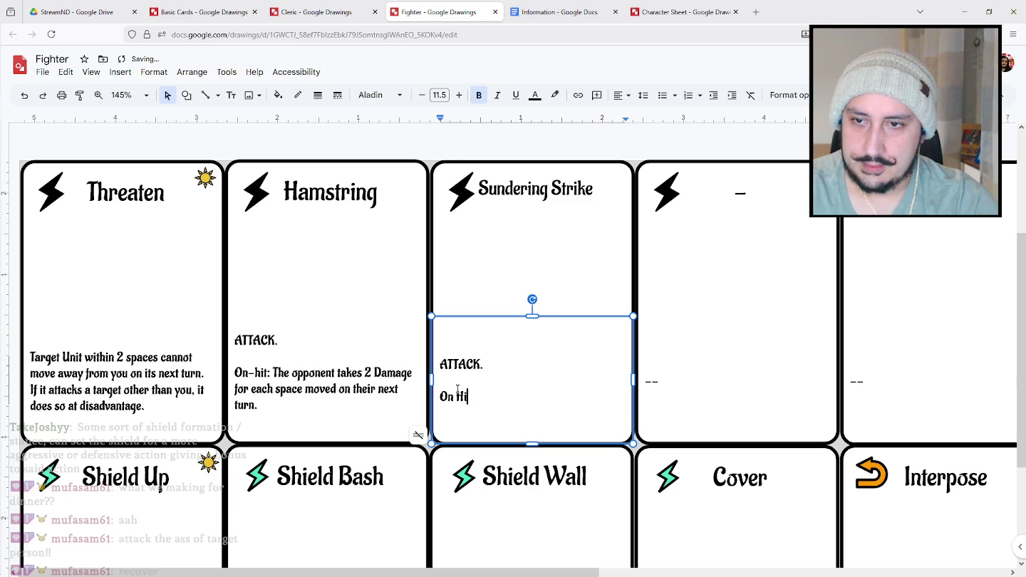
pyautogui.write('t:')
# Reword Hamstring's 'On-hit' as 'On Hit' and finish Sundering Strike's rule halving the target's AC.
pyautogui.click(257, 371)
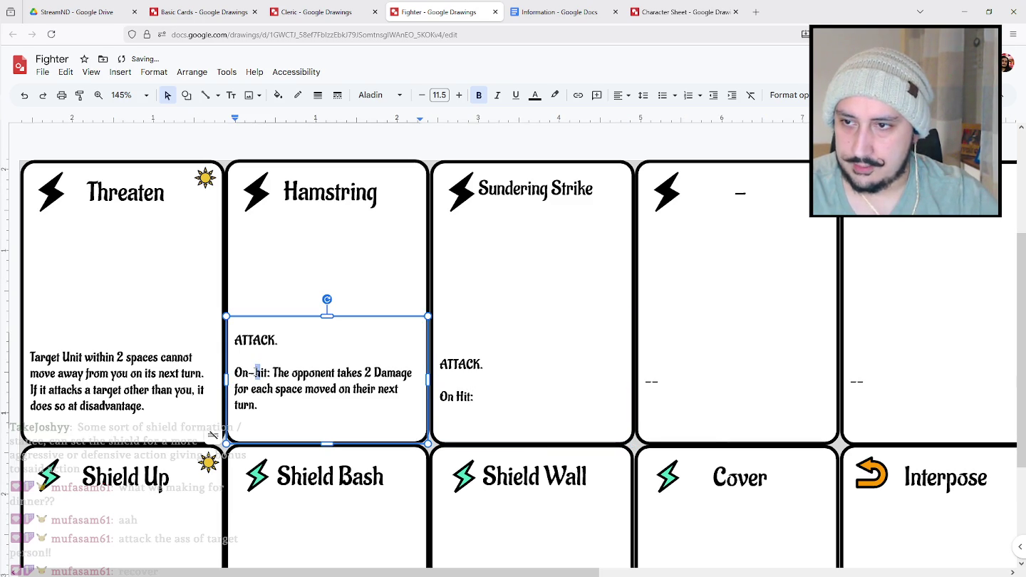
pyautogui.write('H')
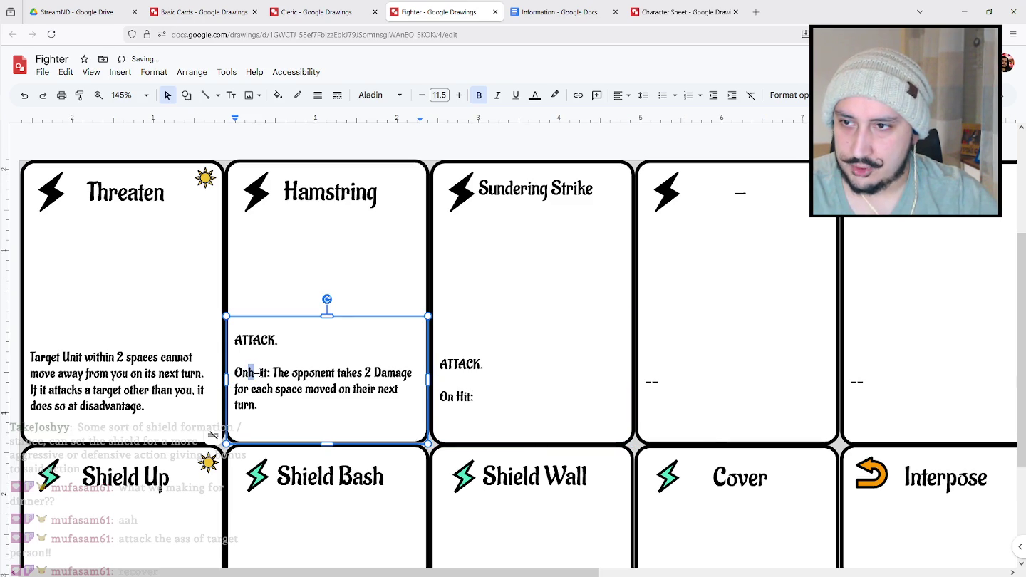
pyautogui.write(' H')
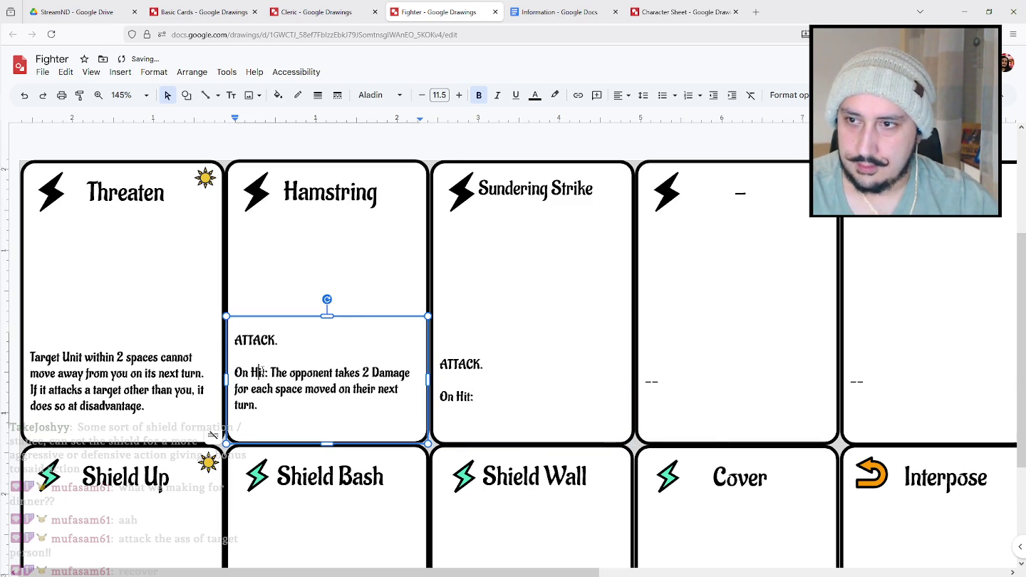
pyautogui.click(491, 392)
pyautogui.doubleClick(465, 397)
pyautogui.click(476, 397)
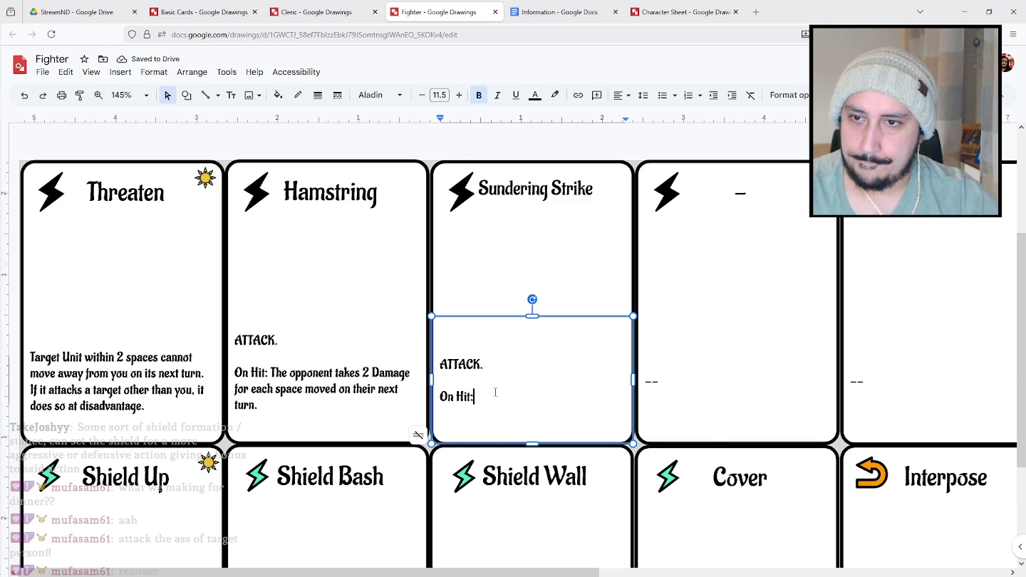
pyautogui.write(' Reduce the')
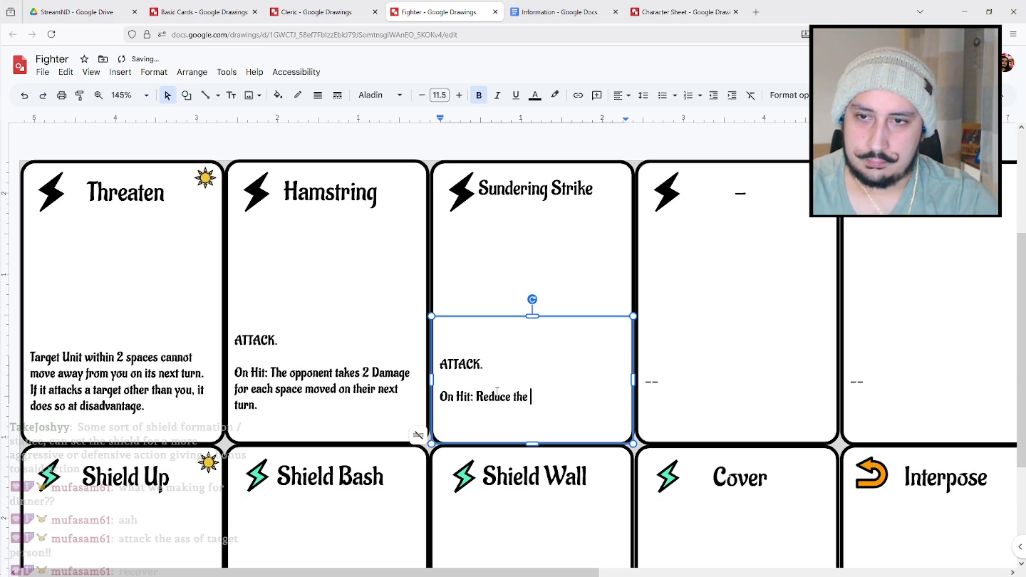
pyautogui.write(' AC of the target b')
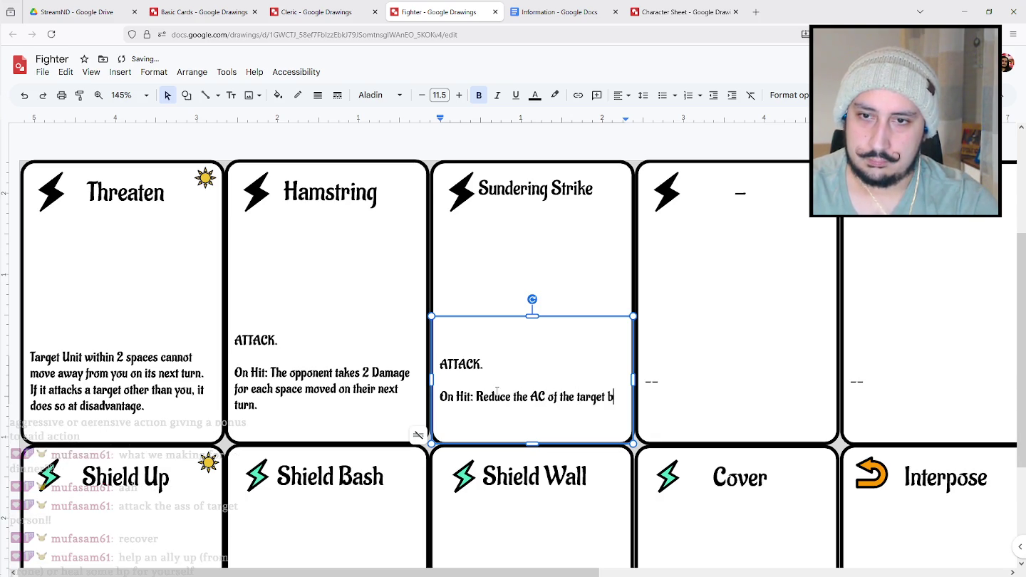
pyautogui.write('y half until your next turn.')
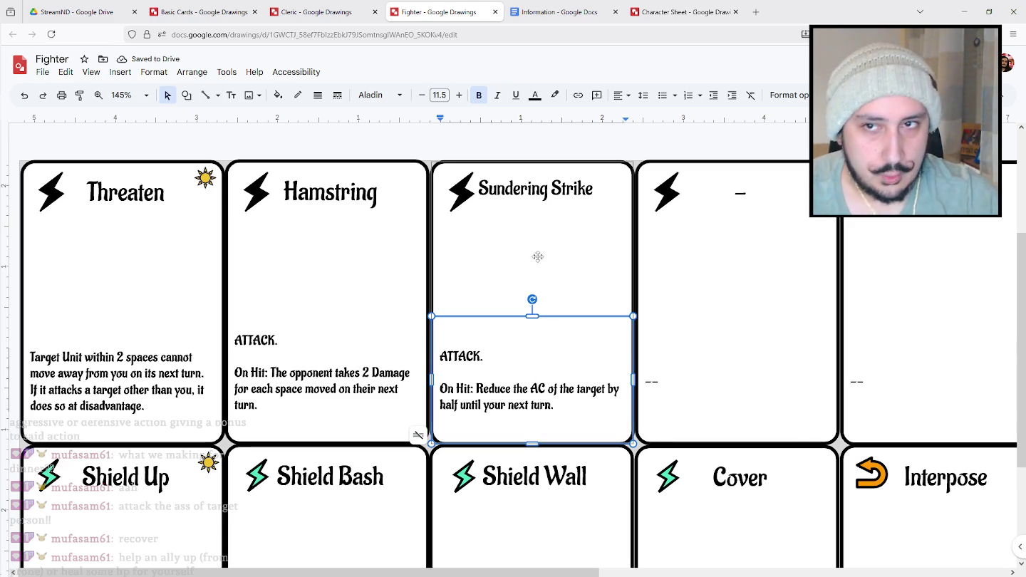
pyautogui.click(592, 181)
pyautogui.click(598, 155)
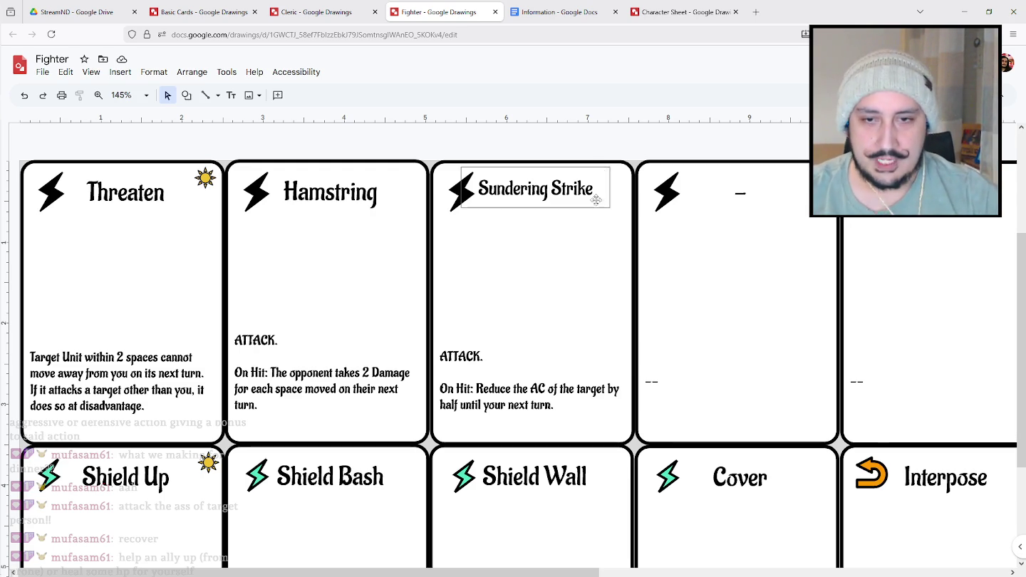
# Retitle the Shield Up card as 'Action Surge'.
pyautogui.scroll(-1, 613, 354)
pyautogui.scroll(-2, 627, 379)
pyautogui.scroll(-1, 626, 380)
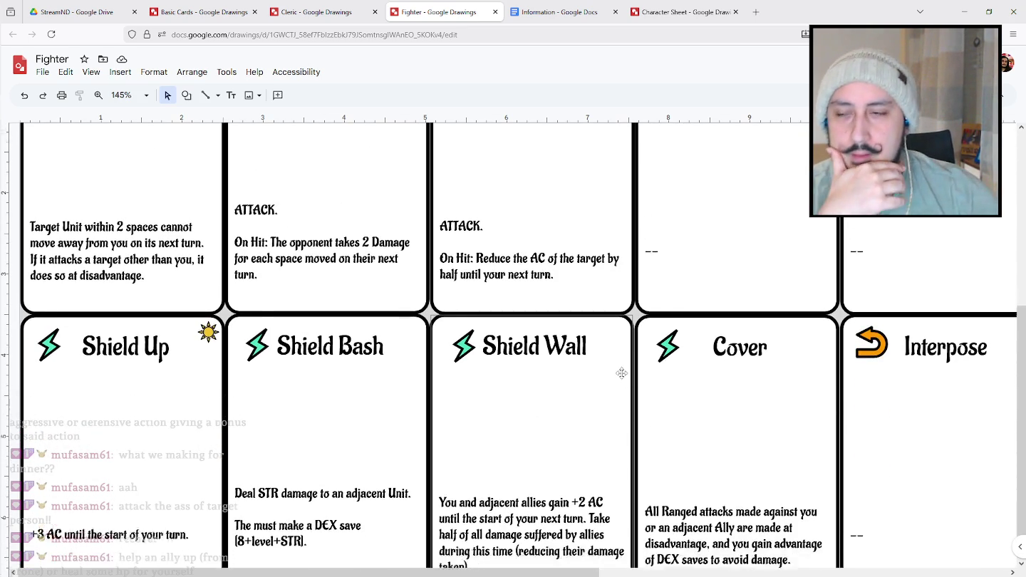
pyautogui.scroll(3, 556, 354)
pyautogui.scroll(-2, 556, 354)
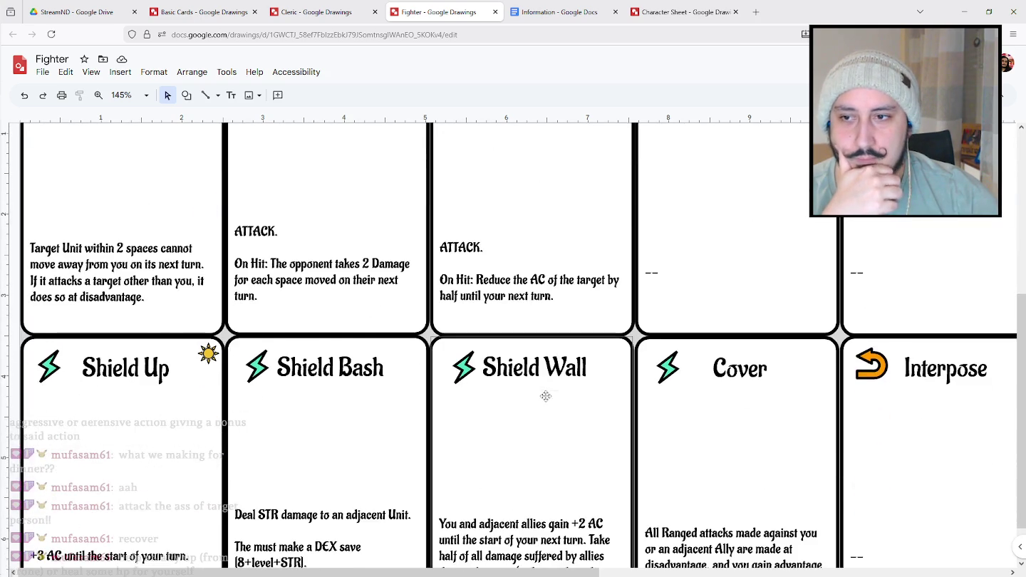
pyautogui.scroll(-1, 546, 394)
pyautogui.click(162, 334)
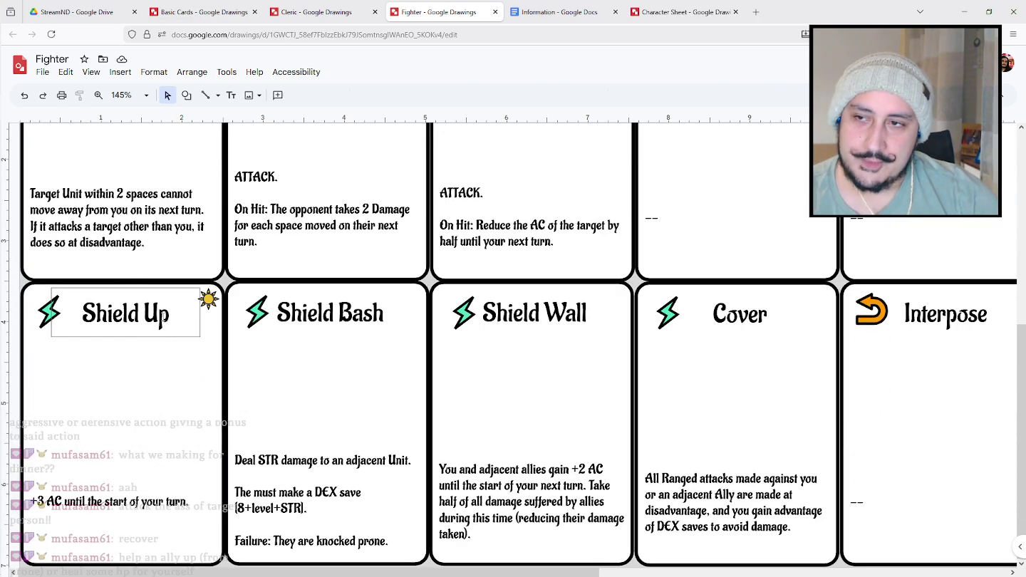
pyautogui.doubleClick(164, 320)
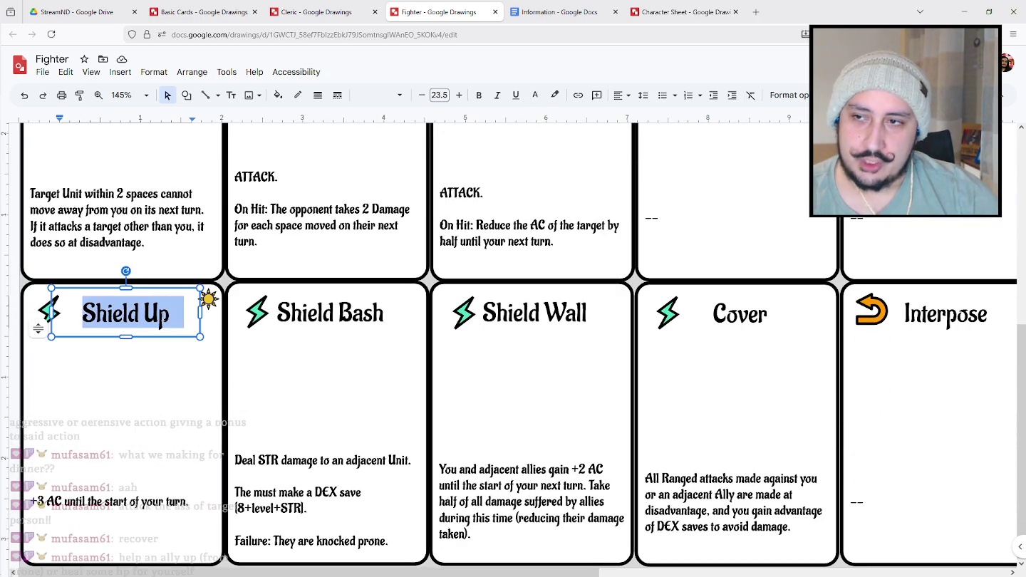
pyautogui.click(509, 467)
pyautogui.click(107, 313)
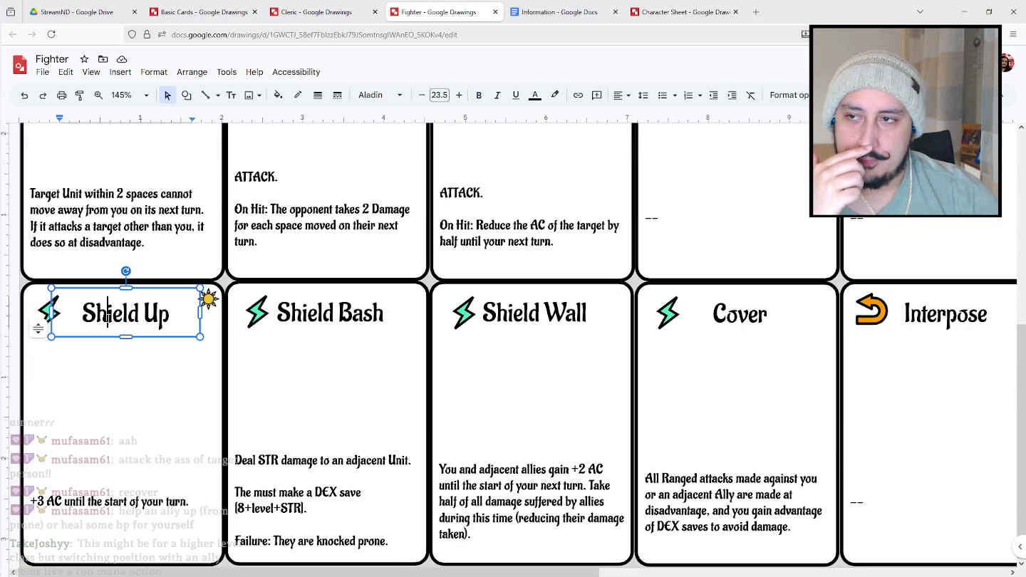
pyautogui.moveTo(81, 314); pyautogui.dragTo(185, 312)
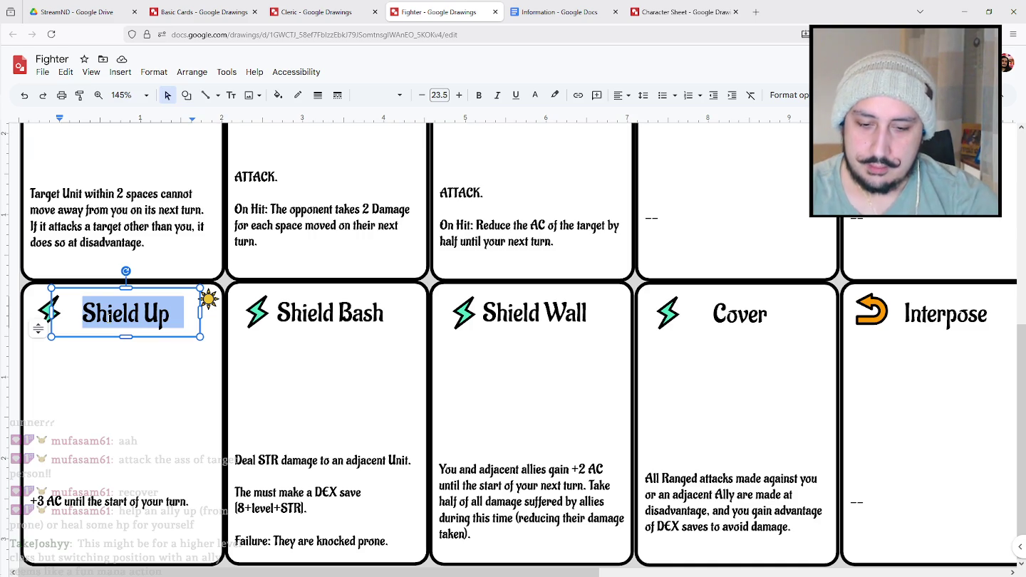
pyautogui.write('Action Sur')
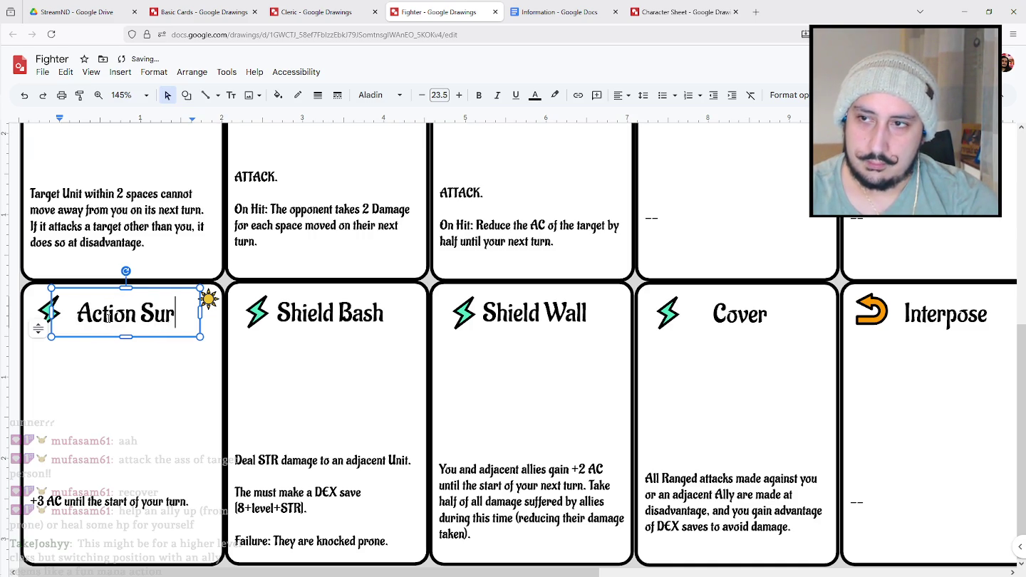
pyautogui.write('ge')
# Replace the card's old +3 AC rules text with 'Play an extra'.
pyautogui.click(135, 501)
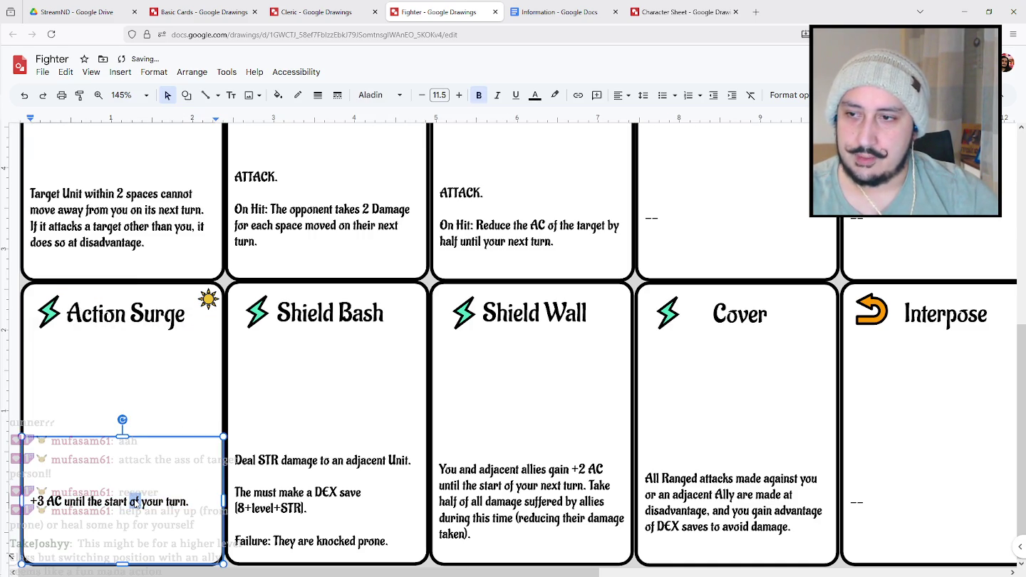
pyautogui.tripleClick(136, 501)
pyautogui.write('Pl')
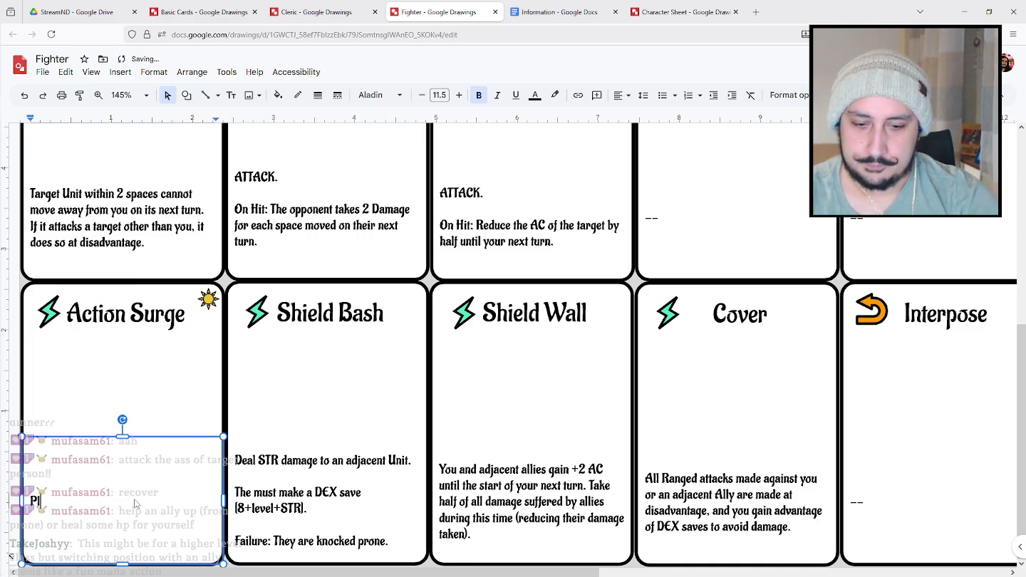
pyautogui.write('ay an extra')
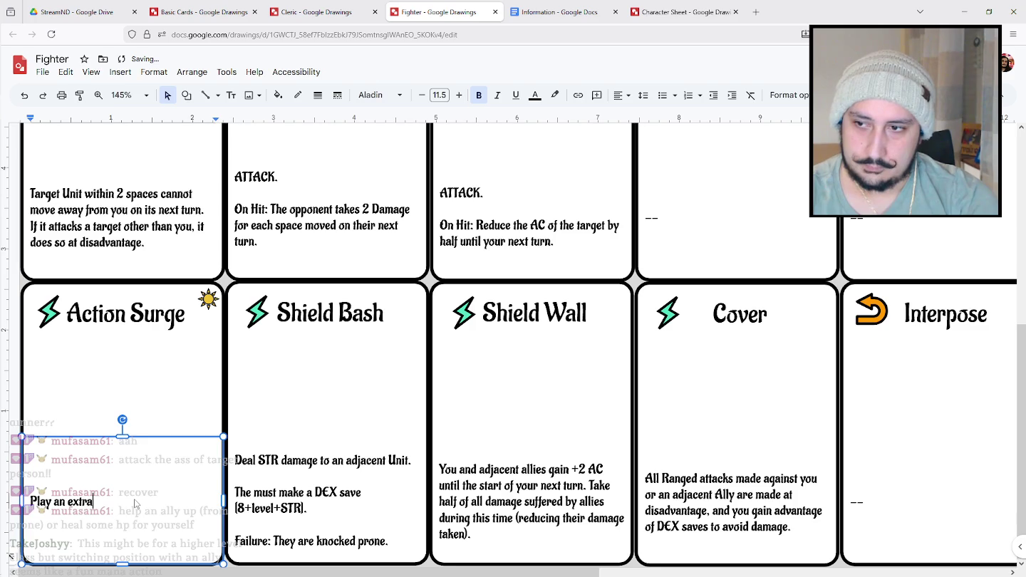
pyautogui.click(214, 383)
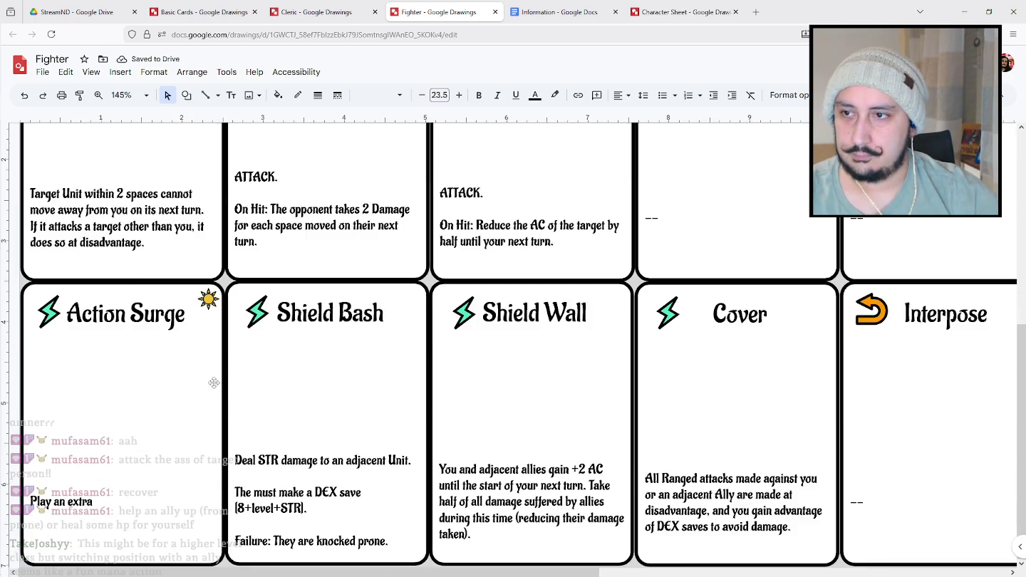
pyautogui.scroll(3, 215, 381)
pyautogui.click(328, 247)
# Copy Threaten's lightning icon onto Action Surge at half size, aligned after 'Play an extra'.
pyautogui.click(125, 247)
pyautogui.click(47, 247)
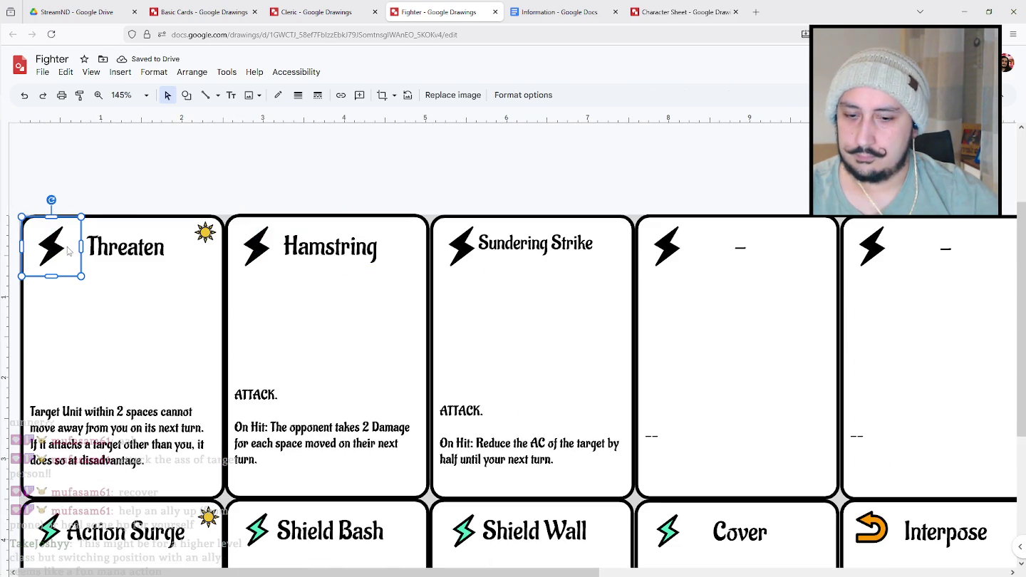
pyautogui.moveTo(67, 249); pyautogui.dragTo(123, 503)
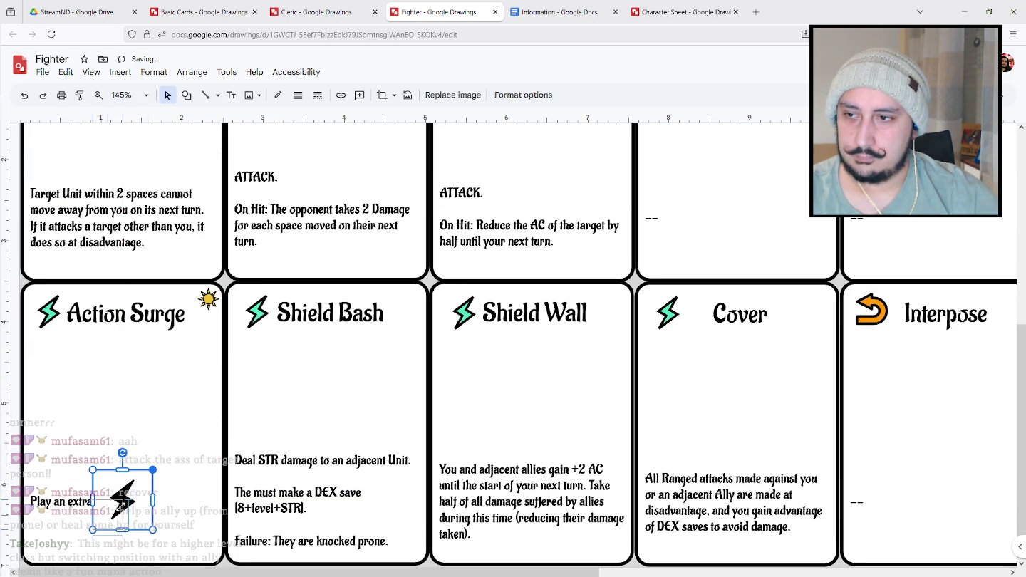
pyautogui.moveTo(153, 470); pyautogui.dragTo(124, 487)
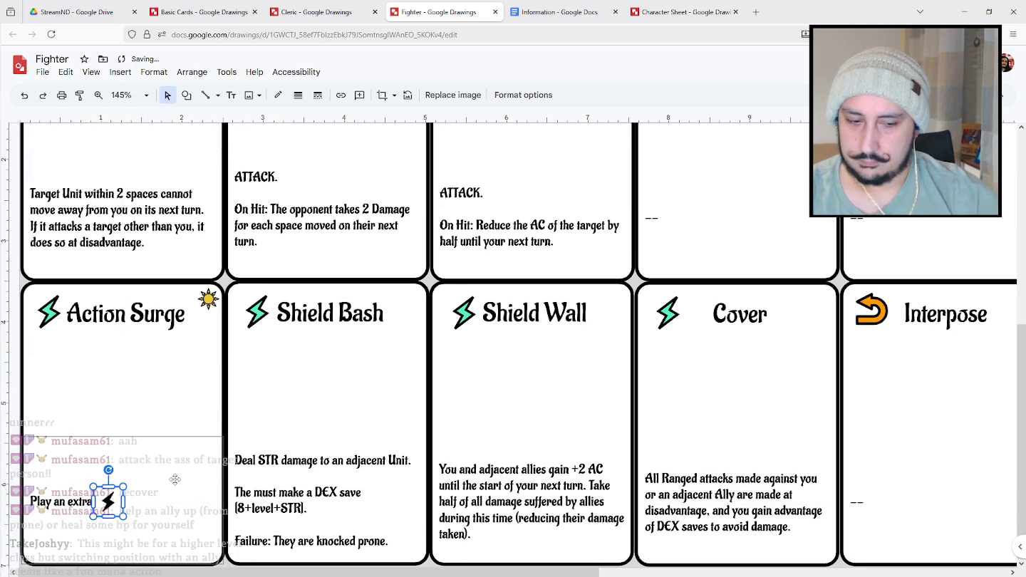
pyautogui.press('Left')
pyautogui.press('Up')
pyautogui.press('Left')
pyautogui.press('Left')
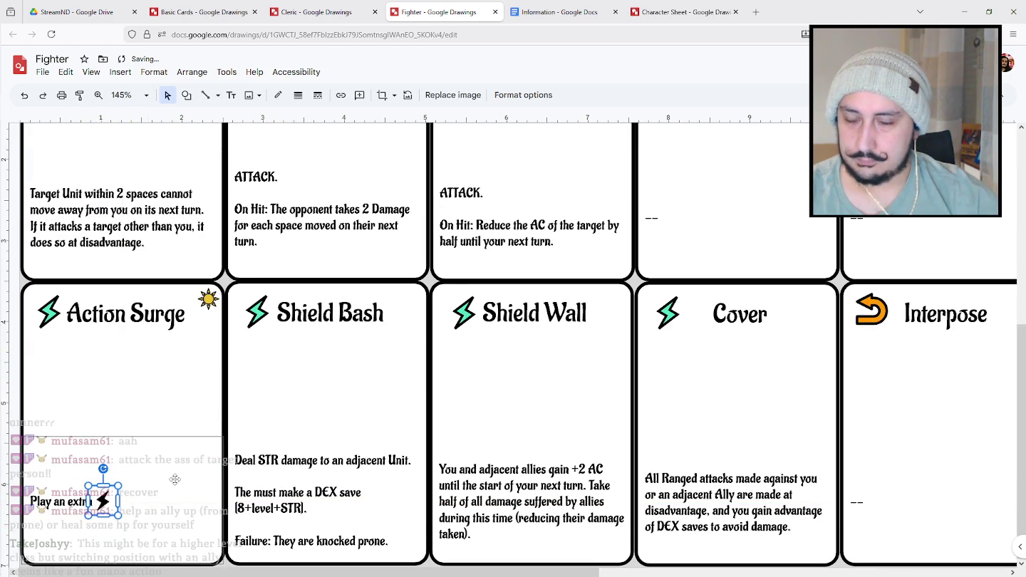
pyautogui.press('Escape')
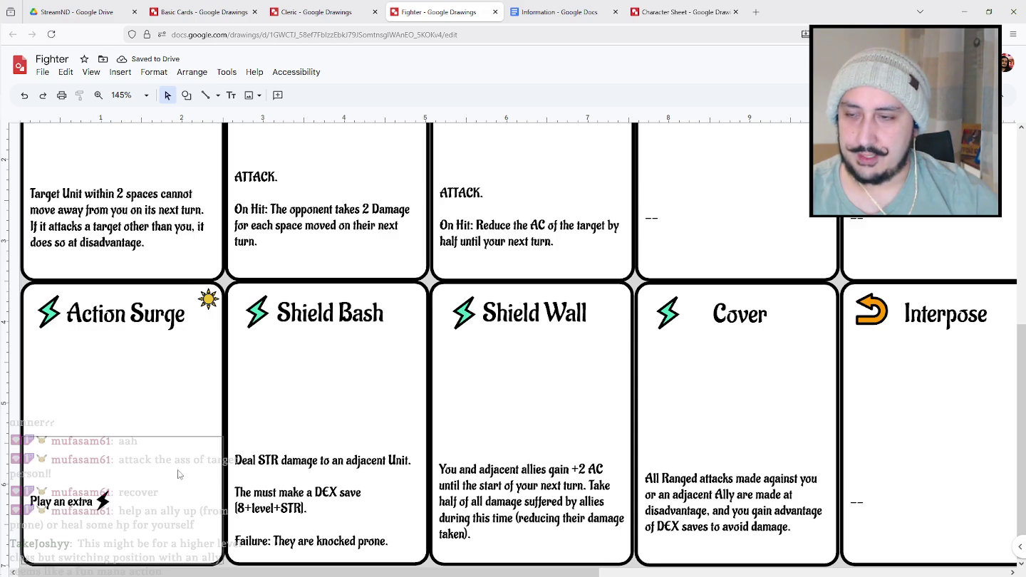
# Look over the Sundering Strike and Interpose cards, then switch to the Basic Cards drawing.
pyautogui.scroll(3, 168, 305)
pyautogui.click(593, 324)
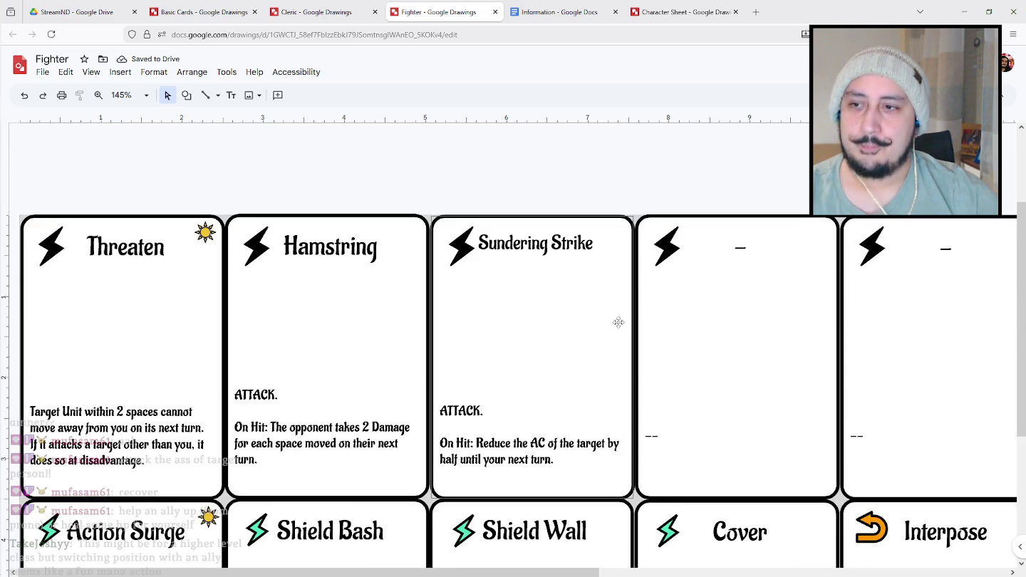
pyautogui.scroll(-3, 618, 321)
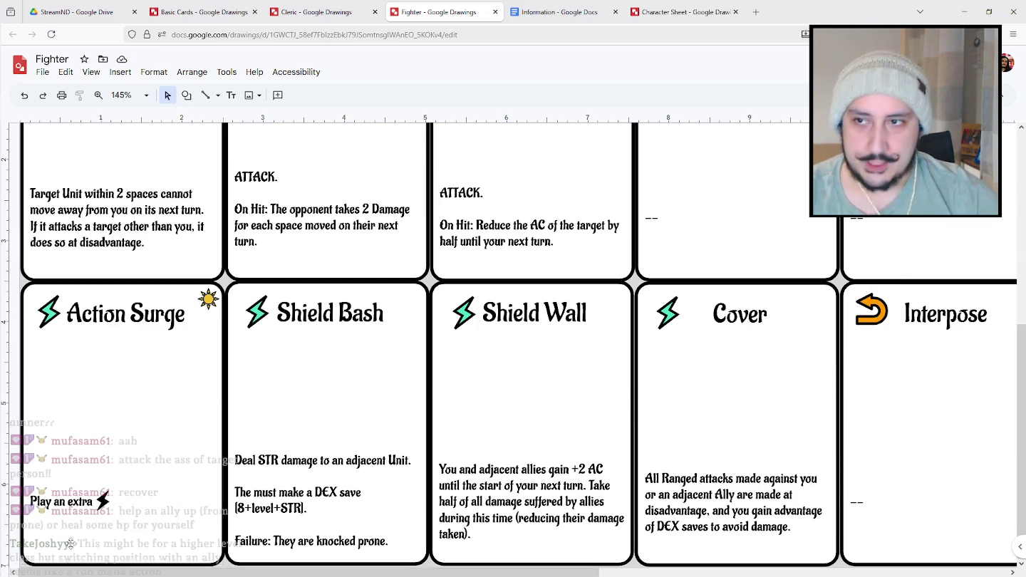
pyautogui.scroll(3, 466, 280)
pyautogui.scroll(-2, 467, 280)
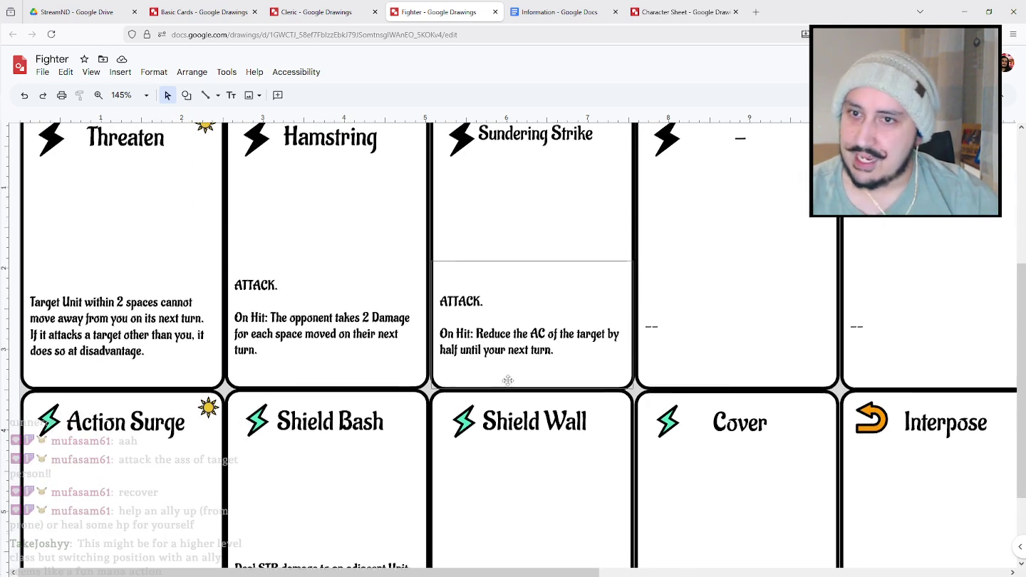
pyautogui.scroll(-2, 508, 381)
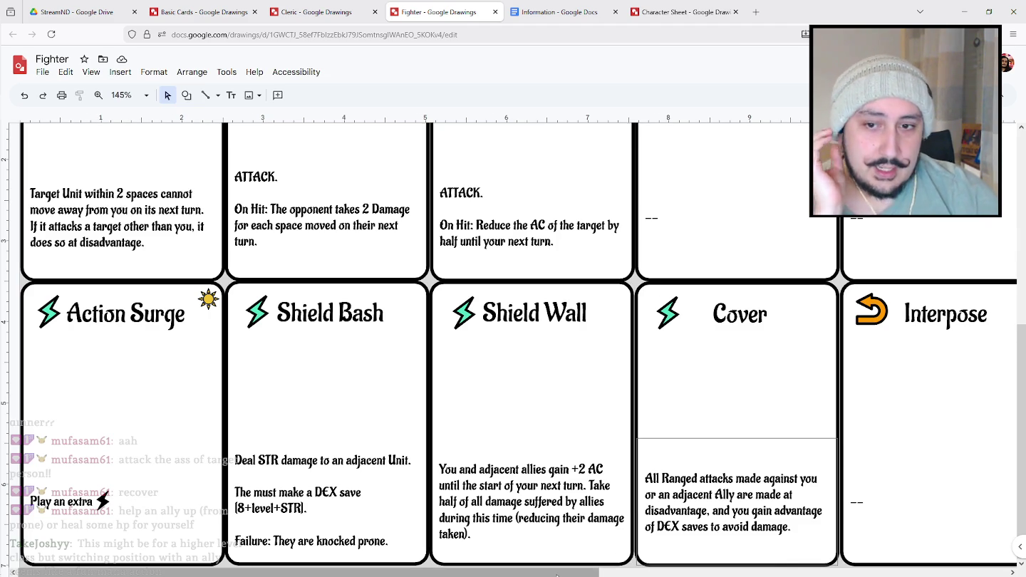
pyautogui.hscroll(3, 561, 342)
pyautogui.click(723, 327)
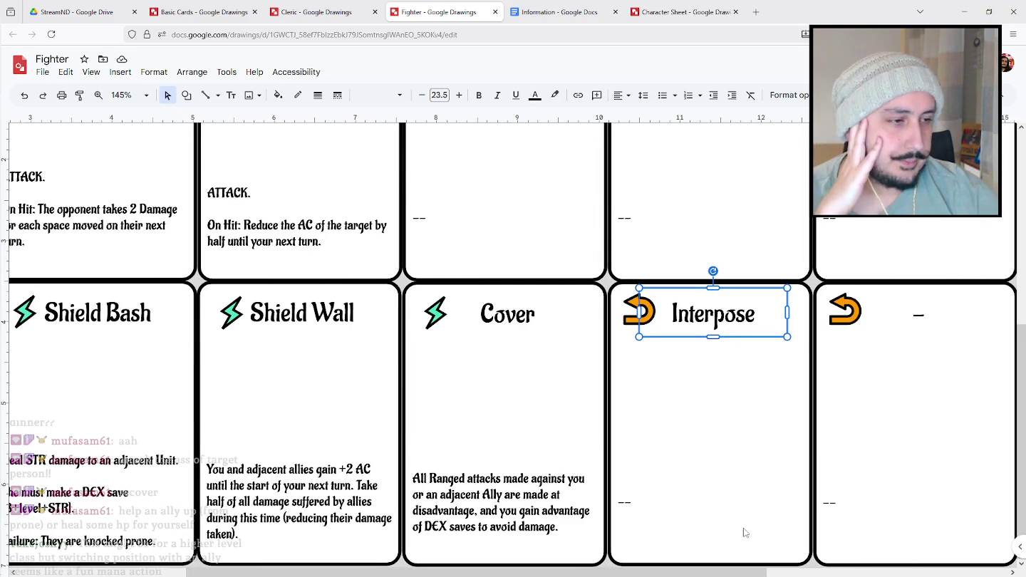
pyautogui.click(630, 500)
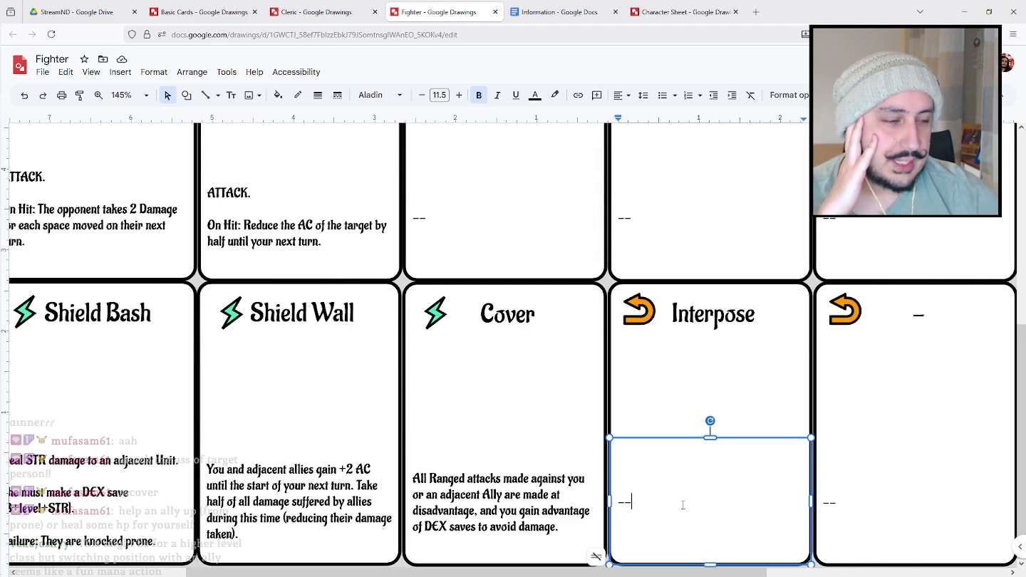
pyautogui.click(317, 12)
pyautogui.click(242, 9)
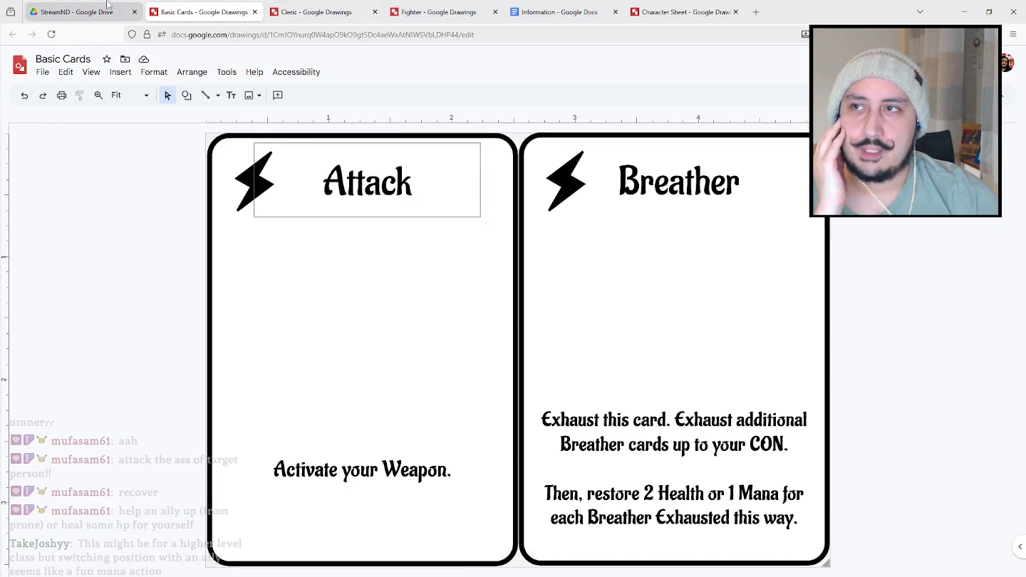
# Review the Classes list through Druid in the Information doc, then return to the Fighter drawing.
pyautogui.click(74, 12)
pyautogui.click(559, 11)
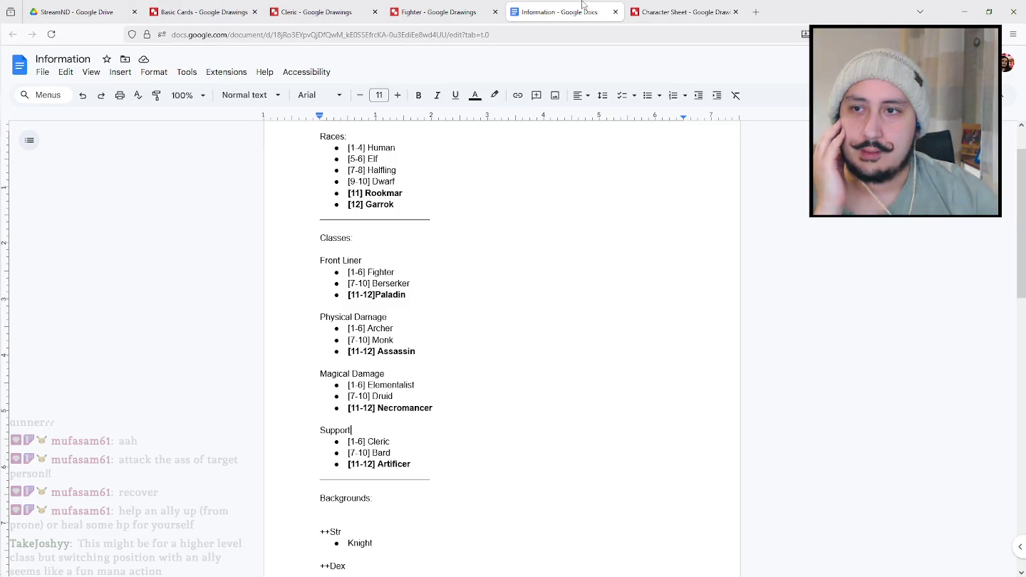
pyautogui.click(421, 394)
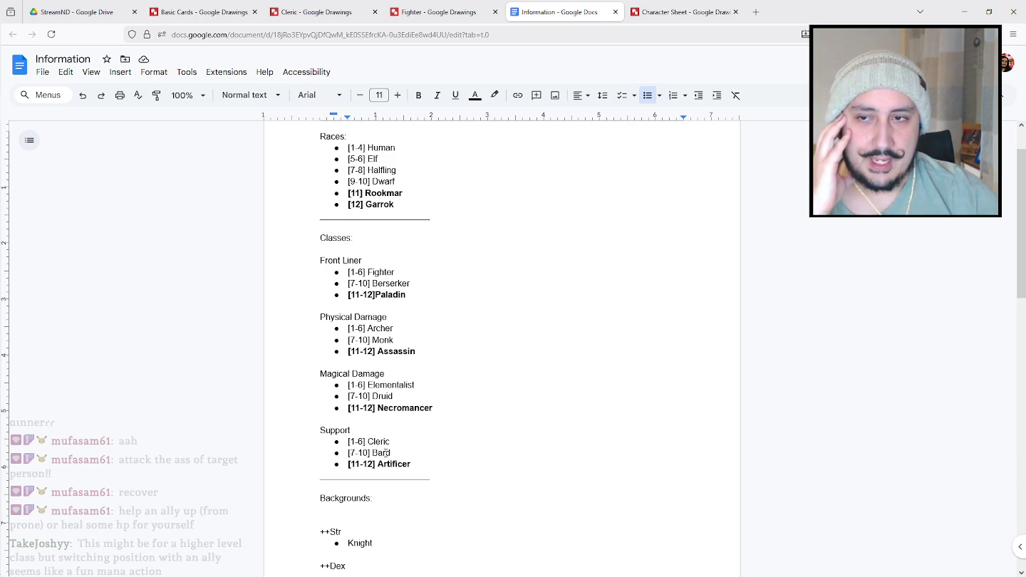
pyautogui.click(420, 272)
pyautogui.click(454, 5)
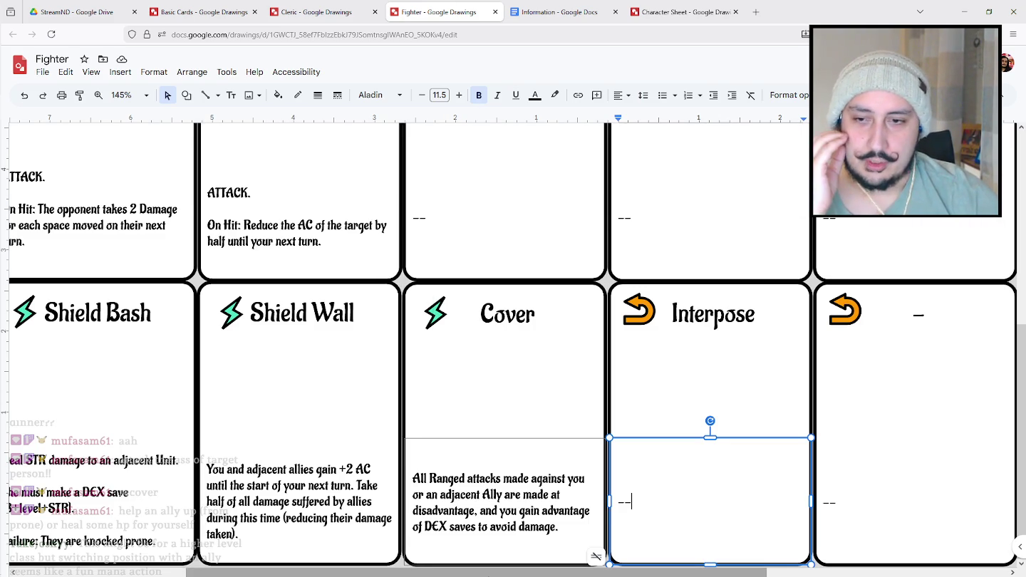
pyautogui.hscroll(-3, 499, 342)
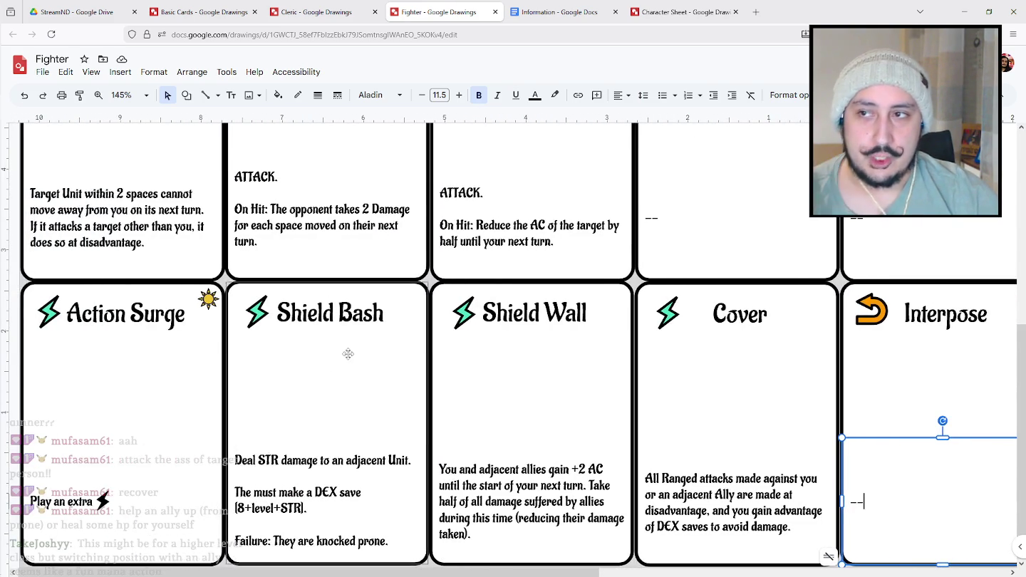
pyautogui.scroll(2, 355, 350)
pyautogui.scroll(-1, 355, 349)
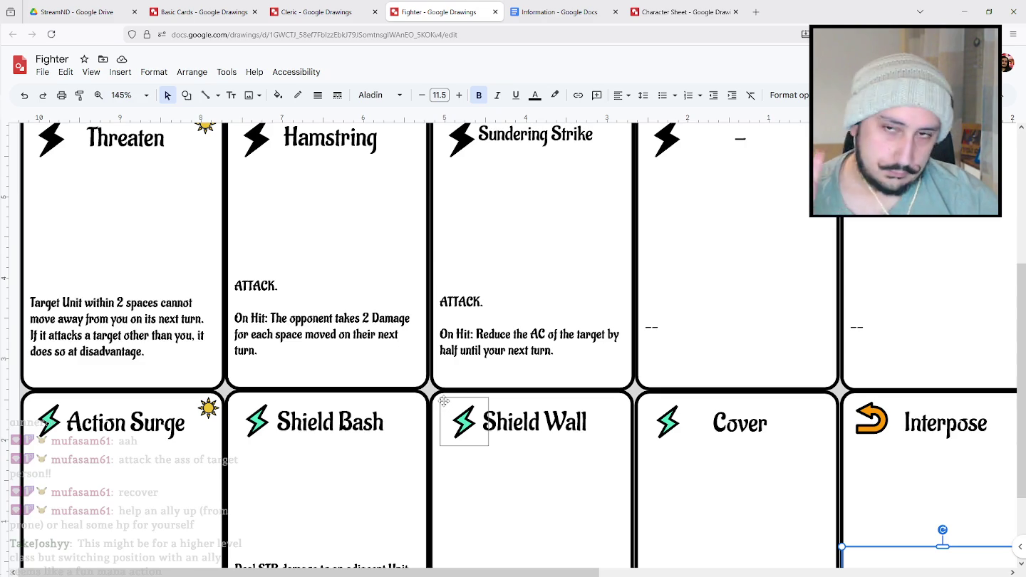
pyautogui.scroll(-2, 499, 423)
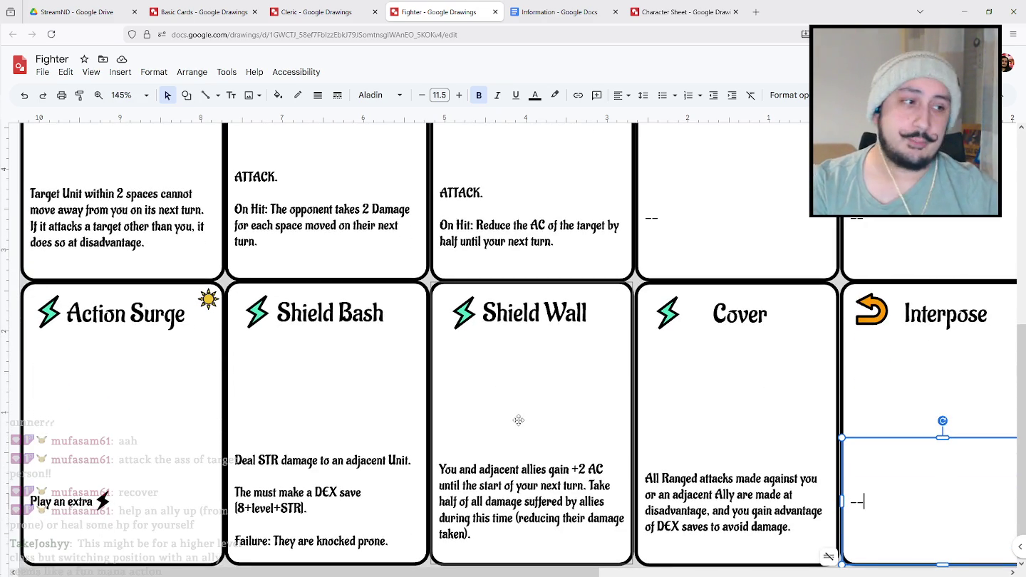
pyautogui.scroll(5, 520, 245)
pyautogui.scroll(-5, 521, 246)
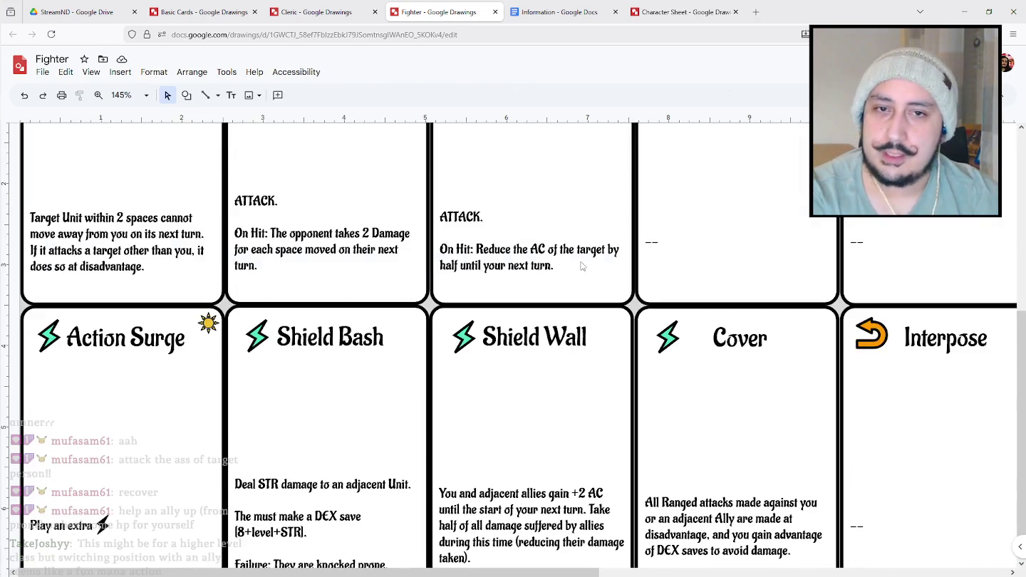
# Zoom the Fighter sheet to 50%, then 75%, briefly checking the Information doc.
pyautogui.click(139, 95)
pyautogui.click(124, 145)
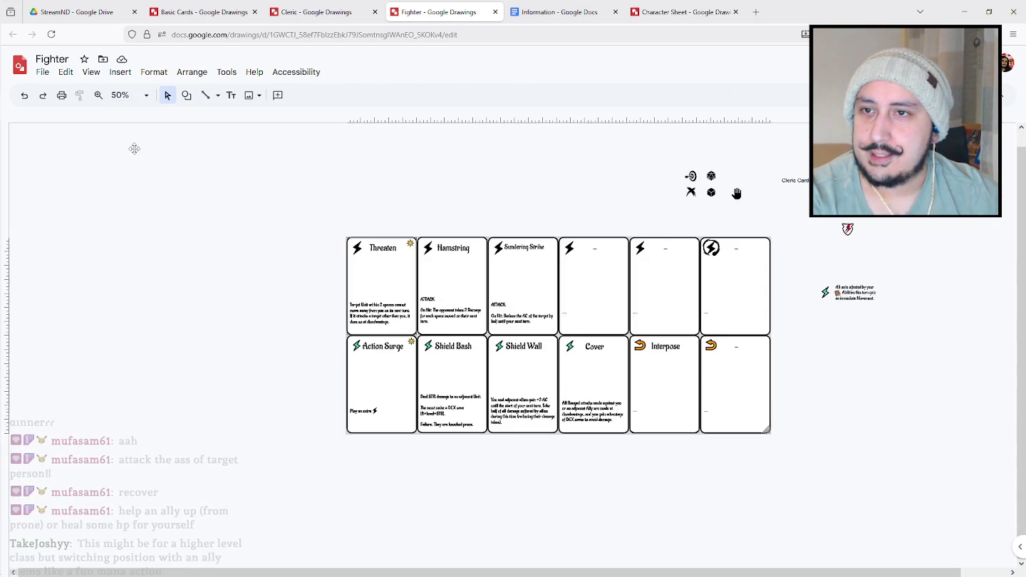
pyautogui.click(131, 95)
pyautogui.click(125, 164)
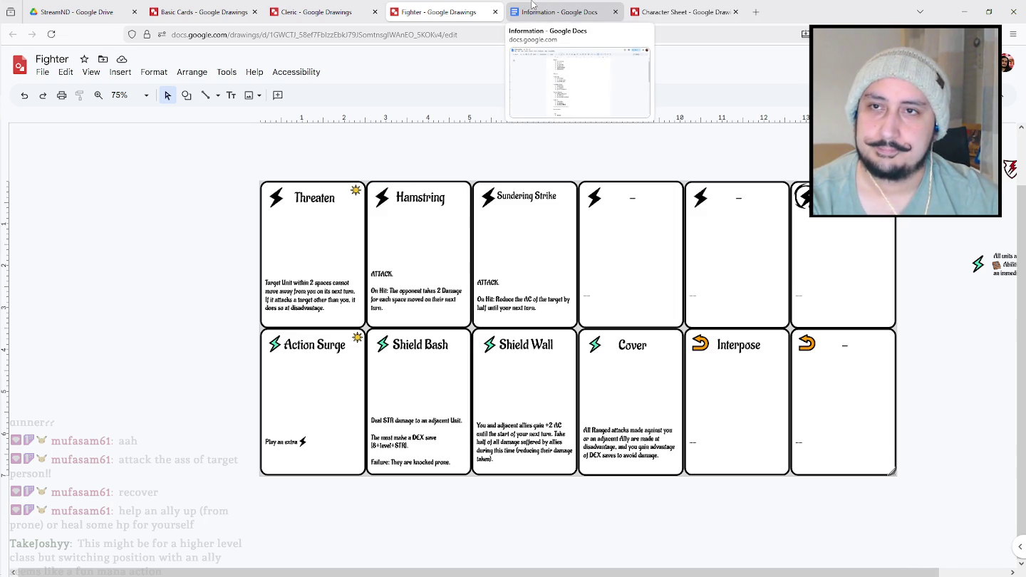
pyautogui.click(532, 5)
pyautogui.click(440, 7)
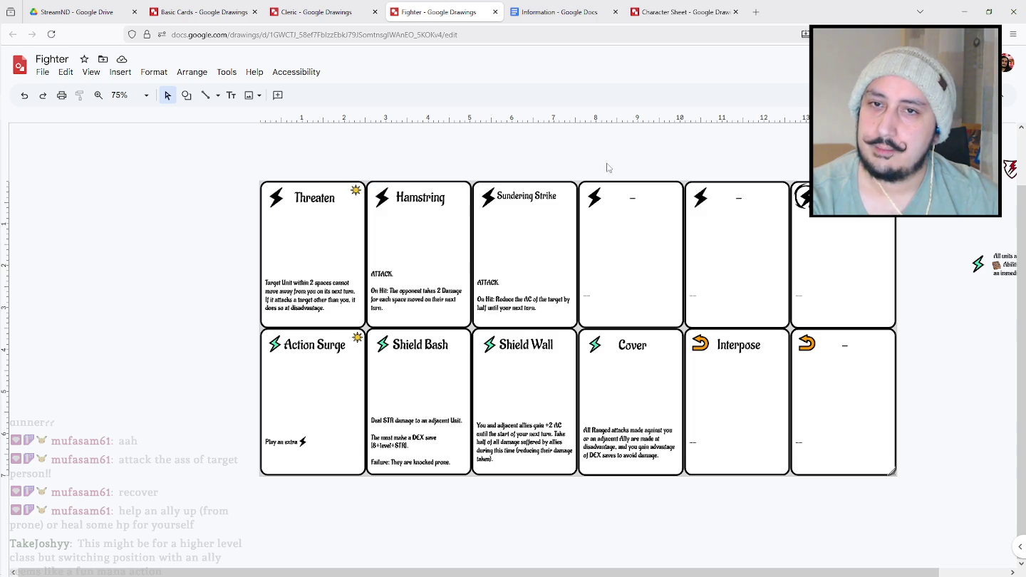